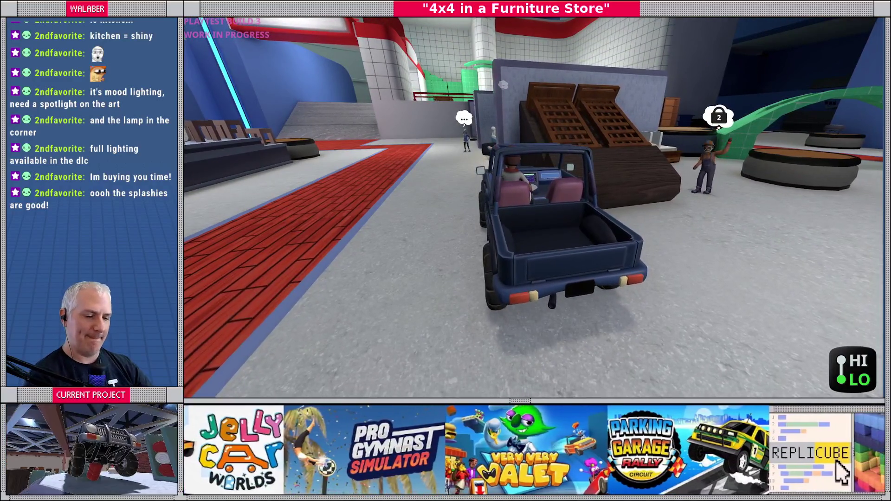
Quit the 4x4 in a Furniture Store playtest from the in-game menu to return to the editor
key(Escape)
key(F8)
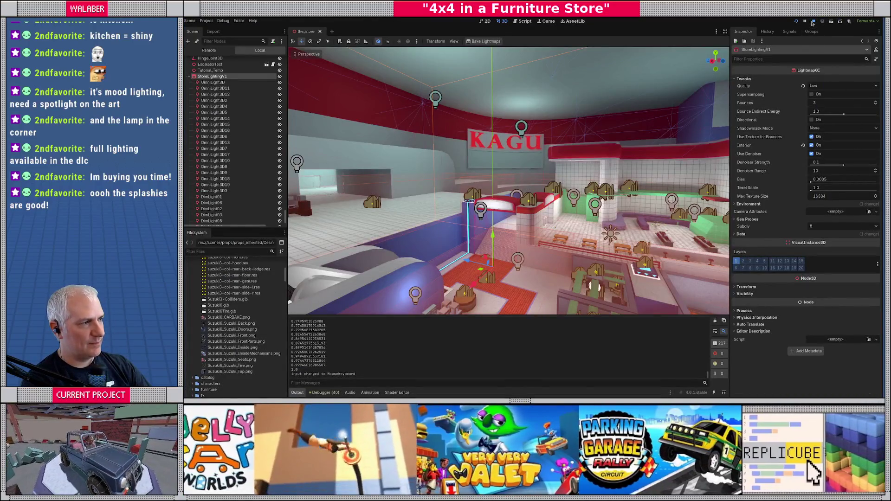
Stop the playtest and select and frame OmniLight3D13 near the furniture display
click(812, 22)
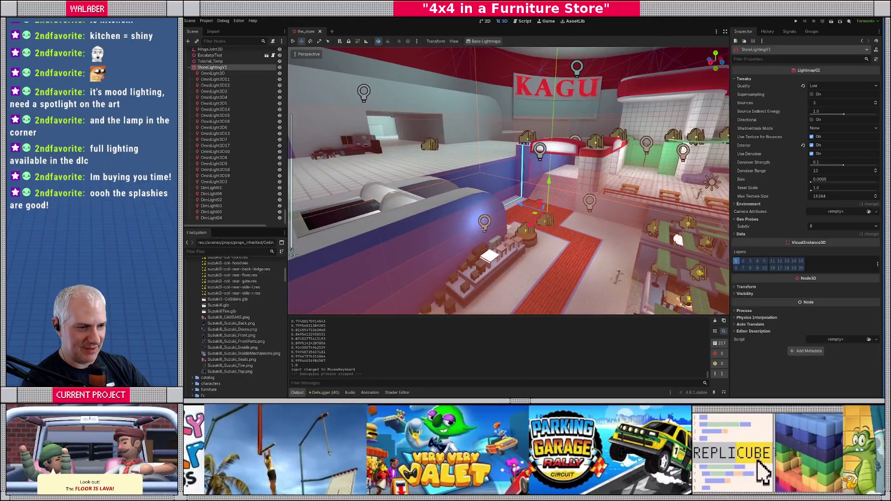
click(484, 229)
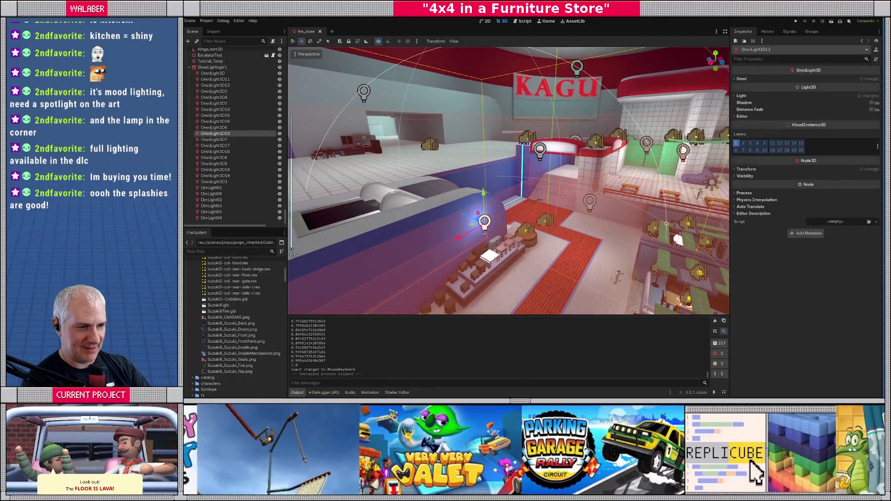
key(f)
scroll(507, 179, up, 3)
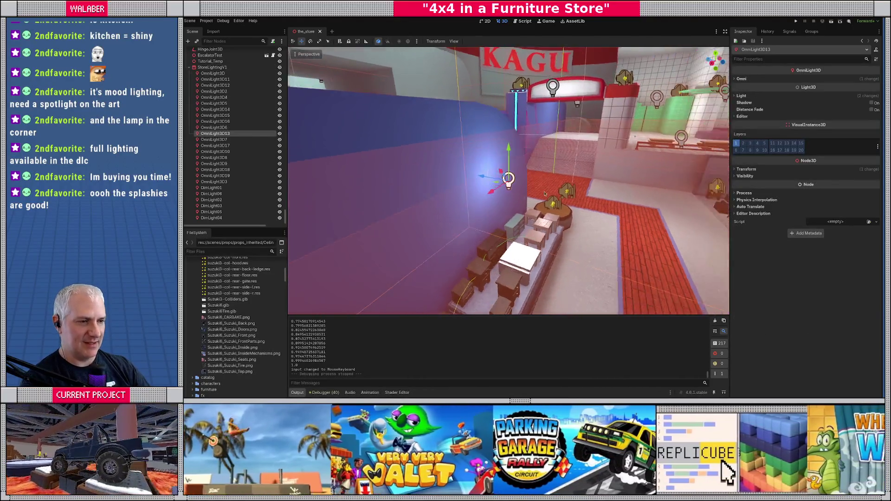
mouse_move(524, 208)
mouse_down()
mouse_move(491, 185)
mouse_move(502, 184)
mouse_up()
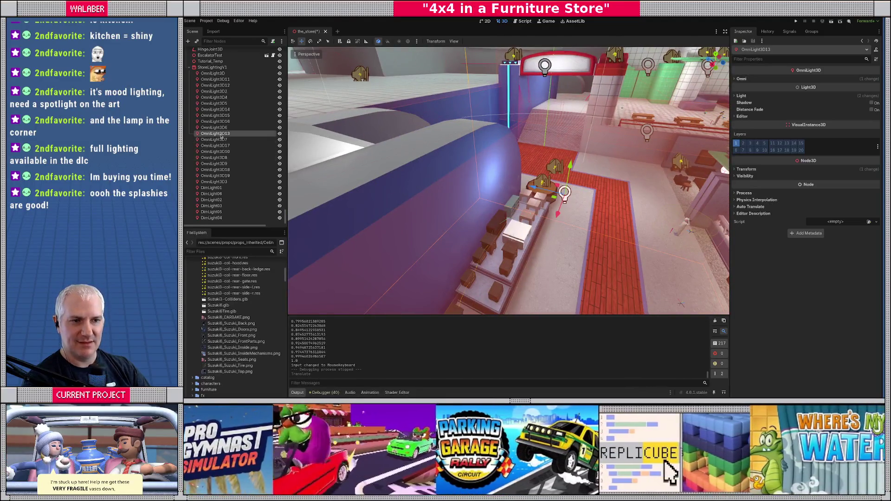
Change OmniLight3D13's node type to SpotLight3D
right_click(222, 134)
click(245, 191)
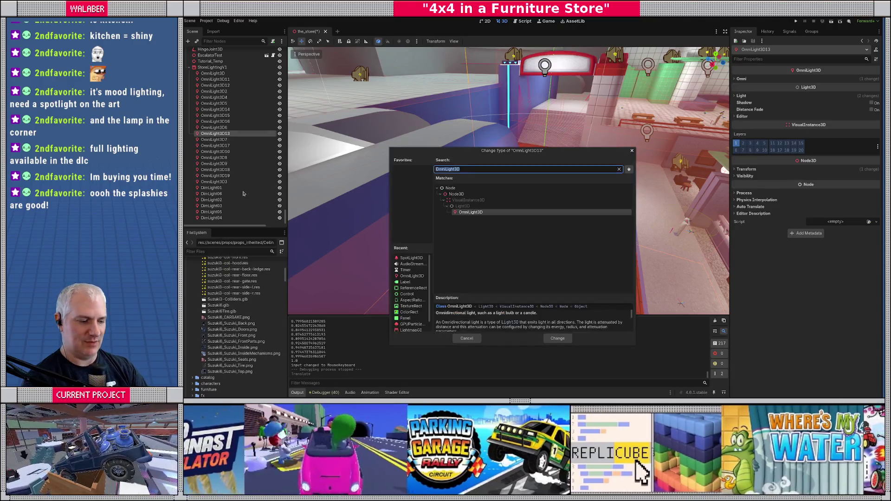
text(spot)
key(Return)
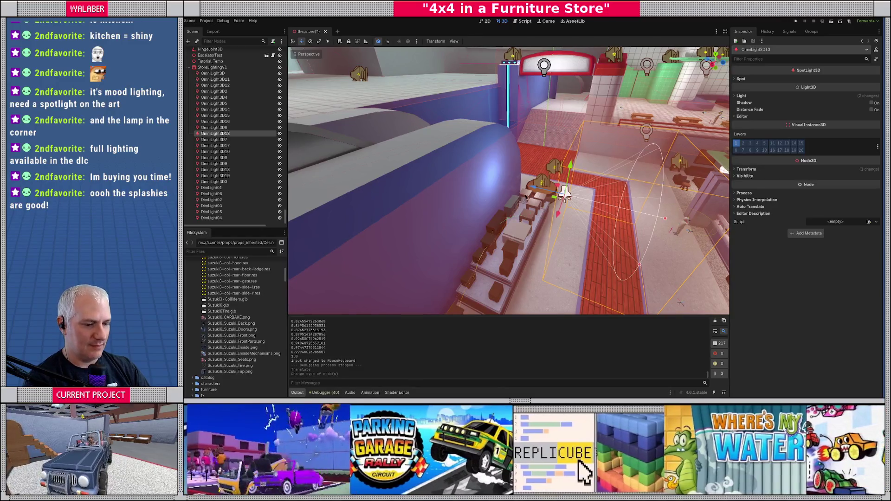
drag(427, 195, 541, 177)
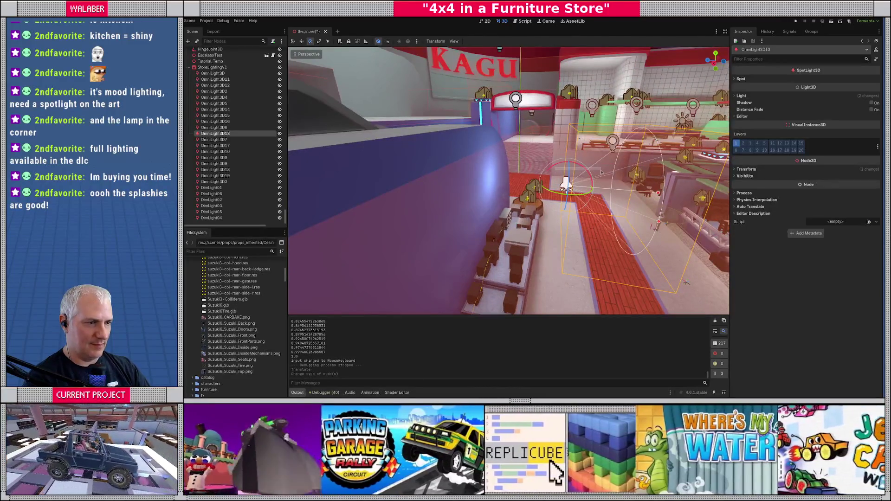
Rotate the spotlight to aim its cone down at the display
click(559, 171)
click(566, 184)
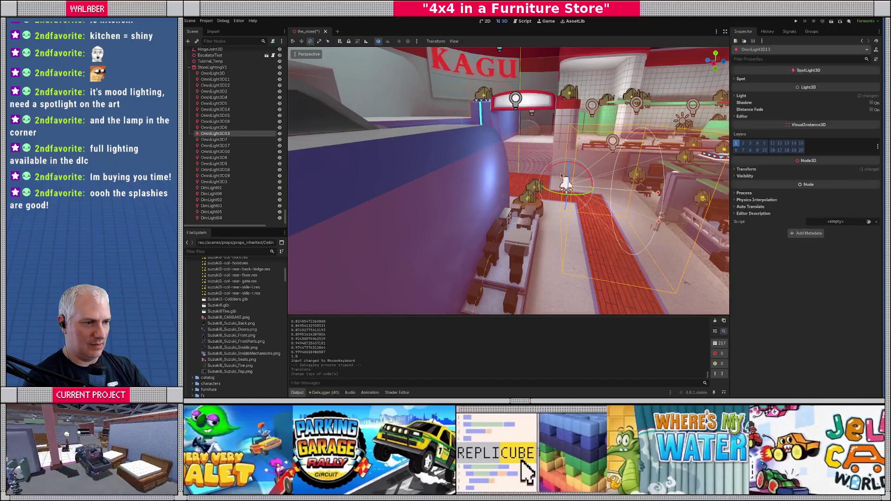
drag(556, 167, 534, 241)
scroll(534, 240, up, 2)
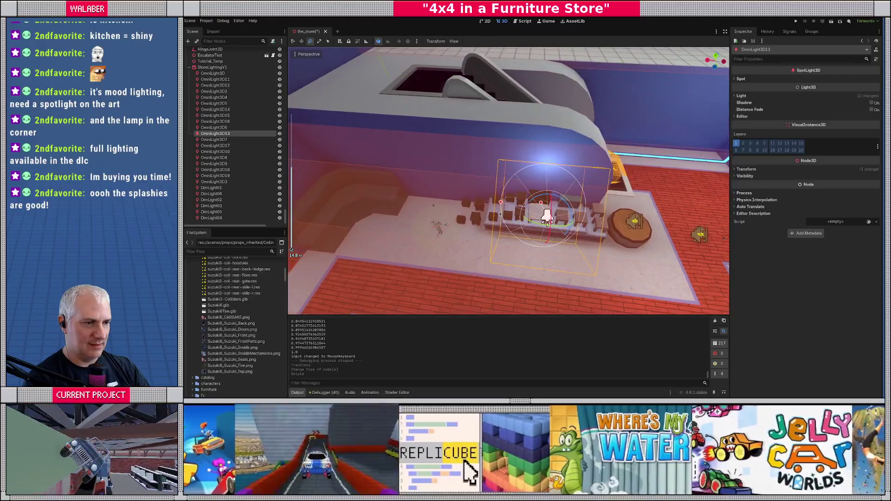
drag(501, 203, 584, 181)
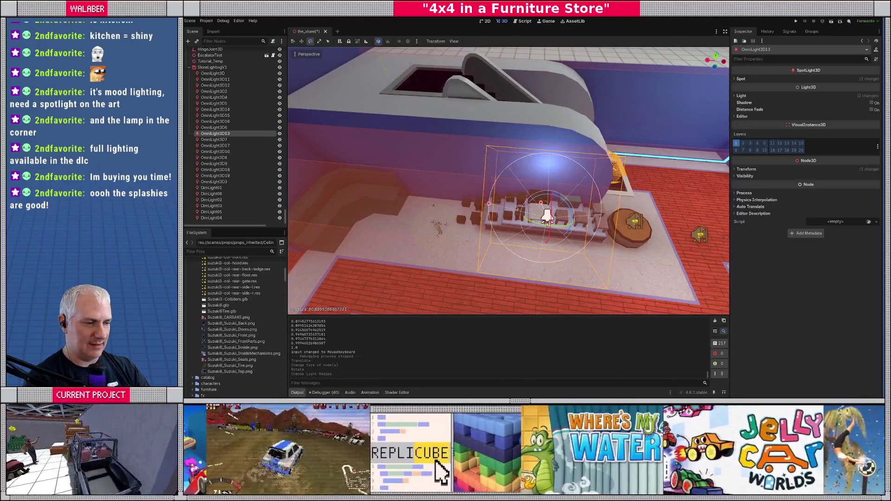
Set the spotlight radius to about 12.4 and aperture to about 40, then move it left over the display
scroll(590, 179, down, 3)
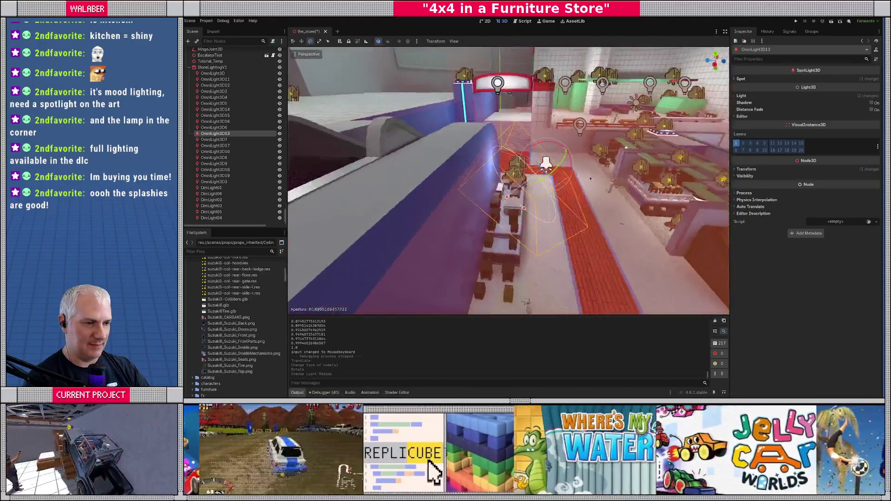
drag(510, 199, 459, 244)
scroll(434, 237, up, 3)
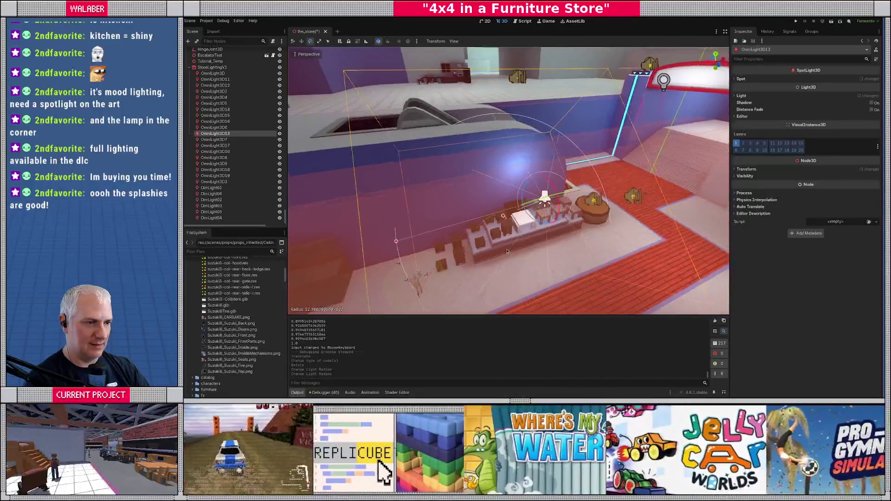
mouse_move(406, 206)
mouse_down()
mouse_move(463, 204)
mouse_move(466, 218)
mouse_move(436, 223)
mouse_move(474, 237)
mouse_up()
key(w)
scroll(464, 237, up, 1)
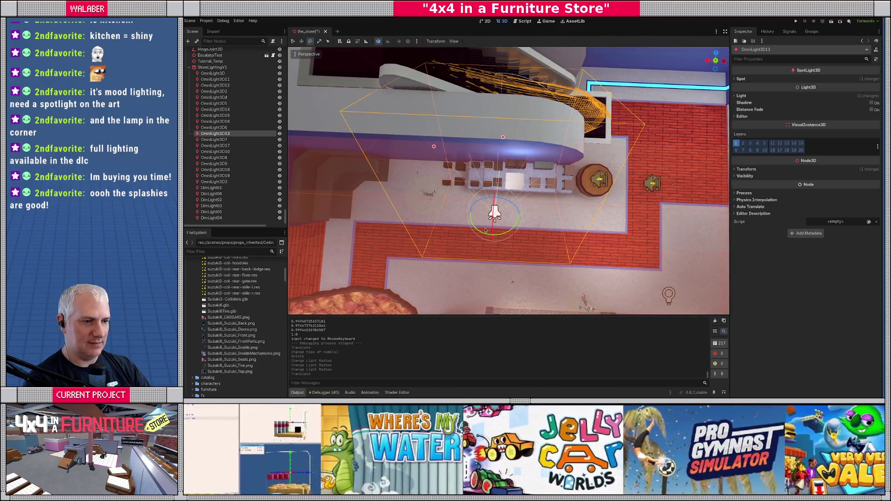
key(w)
mouse_move(464, 220)
mouse_down()
mouse_move(455, 218)
mouse_move(460, 228)
mouse_up()
Start a lightmap bake from the StoreLightingV1 node
key(e)
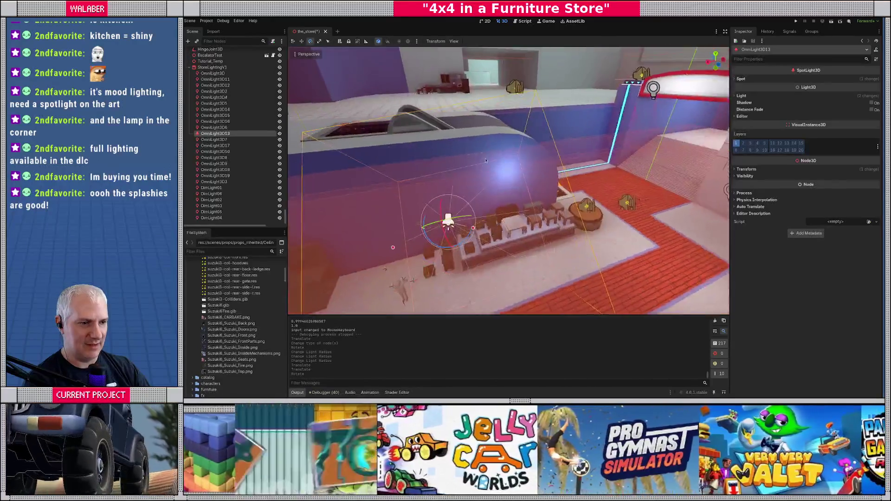
click(754, 96)
click(754, 95)
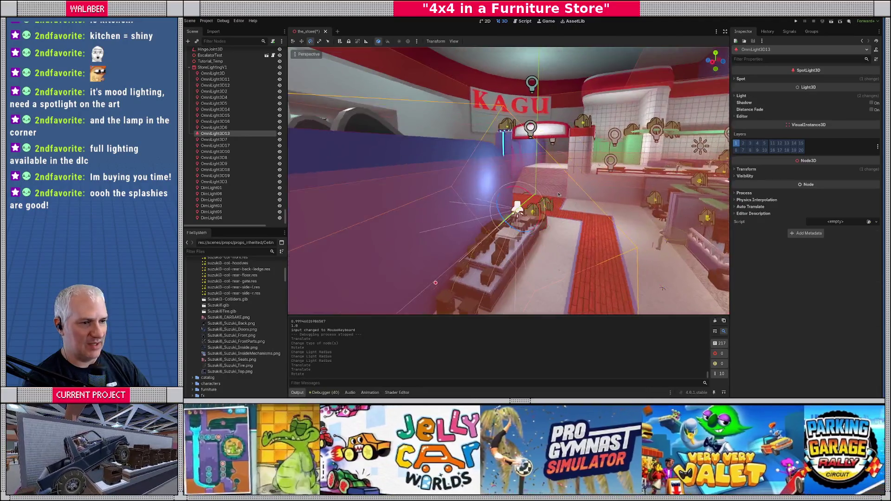
click(212, 68)
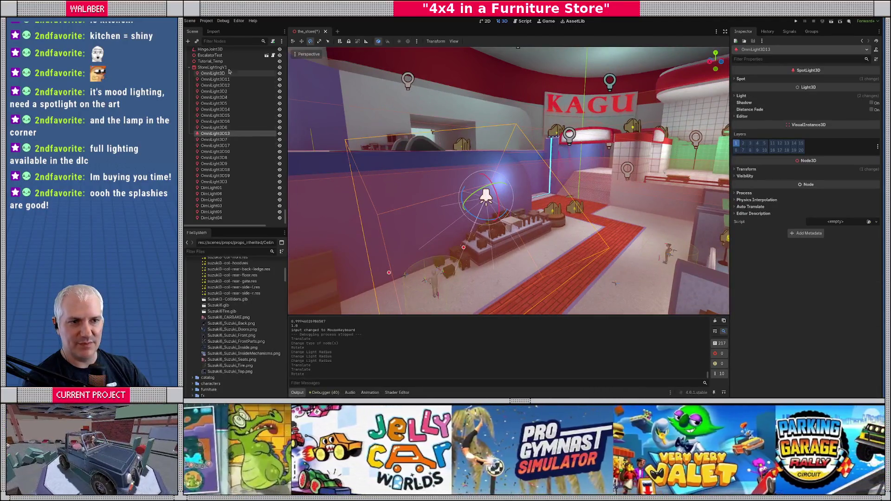
click(483, 42)
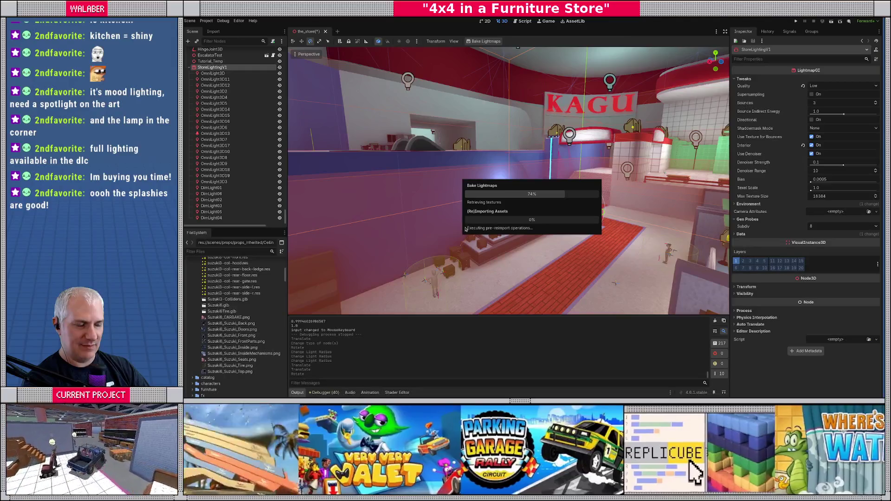
Let the roughly 21.5-second bake finish, then zoom in on the furniture display
scroll(465, 228, up, 5)
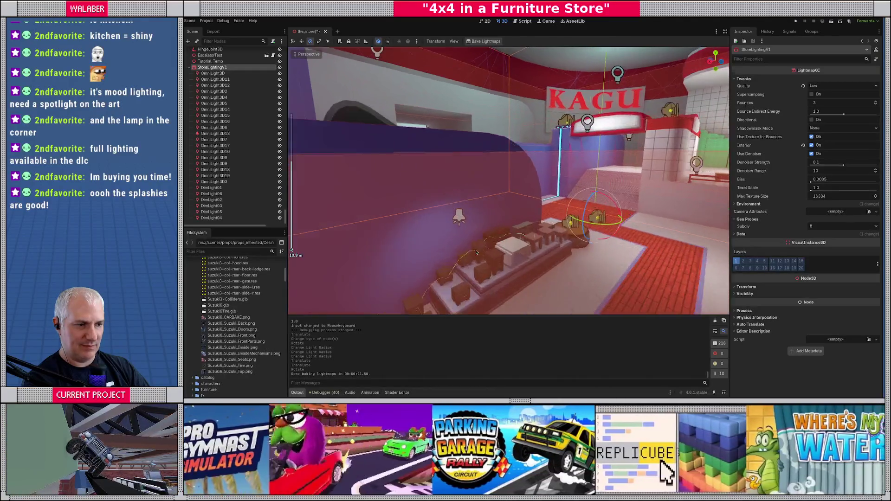
Select the OmniLight3D13 spotlight and drag its radius out to about 18
drag(423, 190, 558, 124)
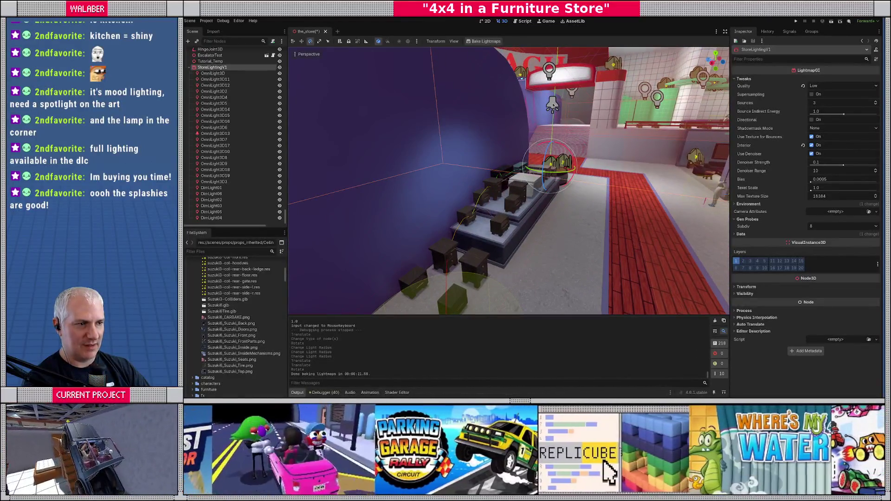
click(552, 106)
scroll(470, 221, up, 5)
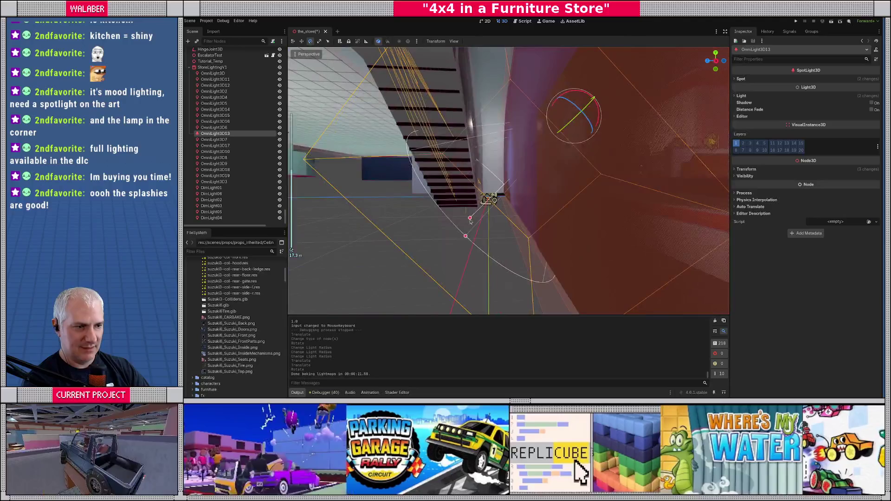
mouse_move(470, 218)
mouse_down()
mouse_move(513, 241)
mouse_move(625, 201)
mouse_move(437, 252)
mouse_move(495, 232)
mouse_move(454, 246)
mouse_move(549, 260)
mouse_move(565, 251)
mouse_move(557, 206)
mouse_up()
scroll(512, 242, down, 5)
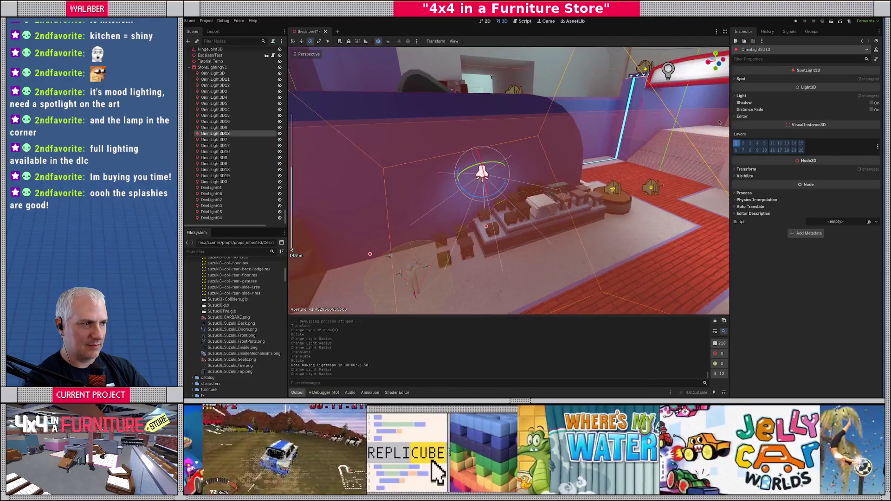
Set the spotlight's Light Energy to 8
click(740, 96)
click(841, 113)
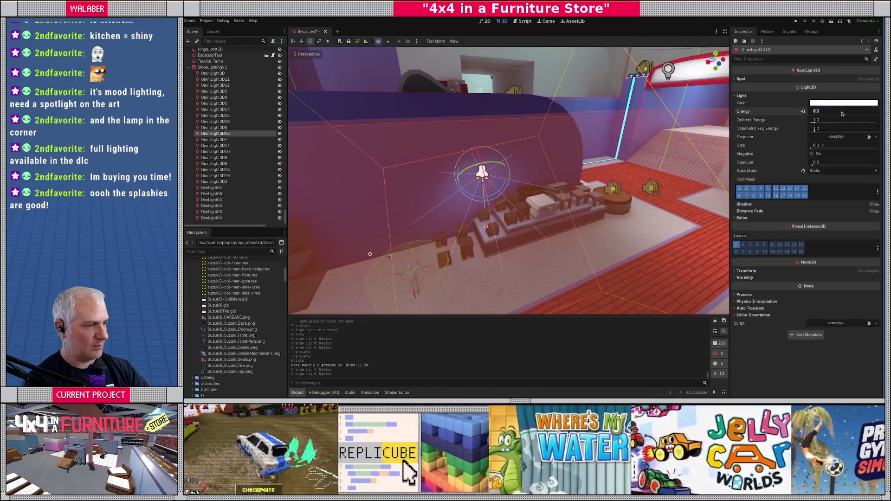
text(8)
key(Return)
mouse_move(578, 197)
mouse_down()
mouse_move(487, 247)
mouse_move(512, 243)
mouse_up()
Duplicate the spotlight as OmniLight3D20, move it along the display, and select StoreLightingV1
key(w)
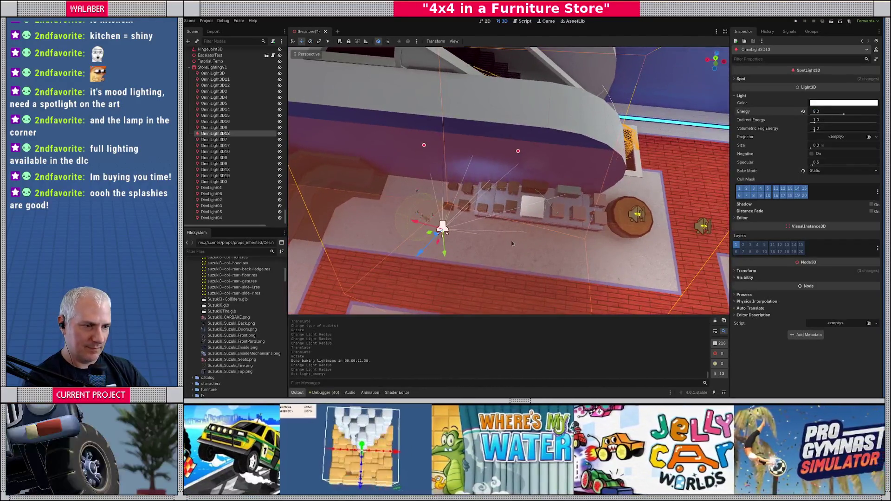
key(ctrl+d)
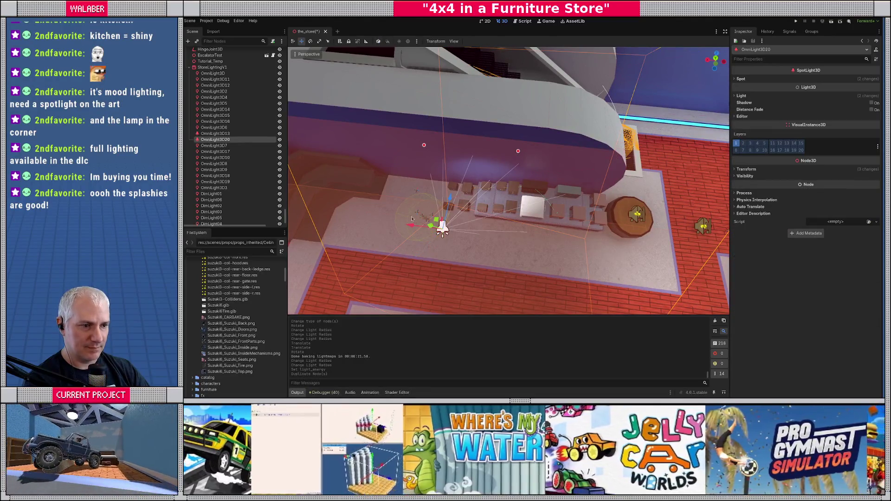
mouse_move(412, 227)
mouse_down()
mouse_move(583, 256)
mouse_move(548, 234)
mouse_move(390, 57)
mouse_move(501, 195)
mouse_move(547, 273)
mouse_move(503, 212)
mouse_move(417, 186)
mouse_move(288, 126)
mouse_up()
key(e)
click(378, 41)
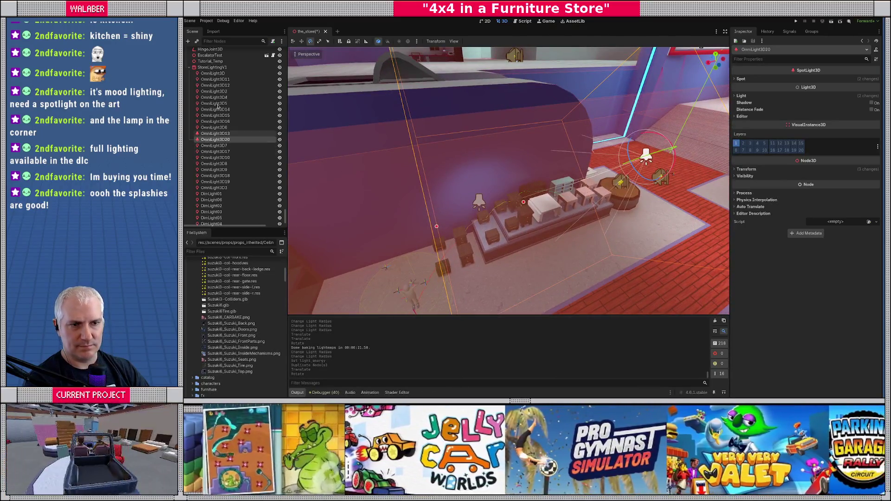
click(212, 67)
Rebake the lightmaps with the duplicate spotlight and fly through the store to check the lighting
click(476, 43)
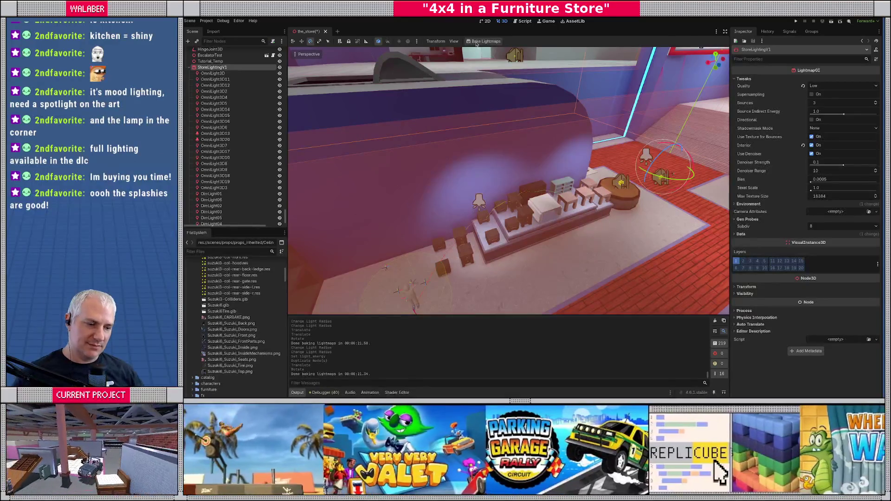
mouse_move(455, 78)
mouse_down()
mouse_move(534, 139)
mouse_move(447, 186)
mouse_move(417, 176)
mouse_move(364, 185)
mouse_up()
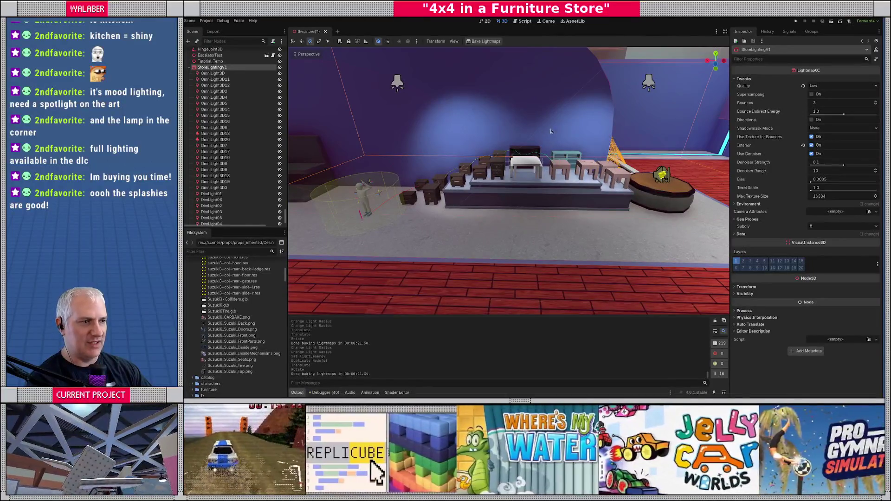
Move OmniLight3D20 over the round table and duplicate it
click(648, 84)
key(f)
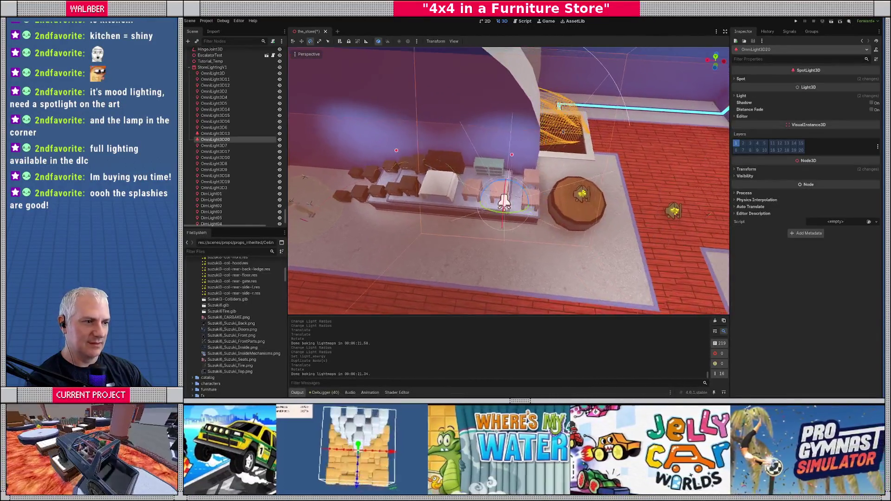
mouse_move(461, 200)
mouse_down()
mouse_move(528, 207)
mouse_move(360, 205)
mouse_up()
key(ctrl+d)
key(f)
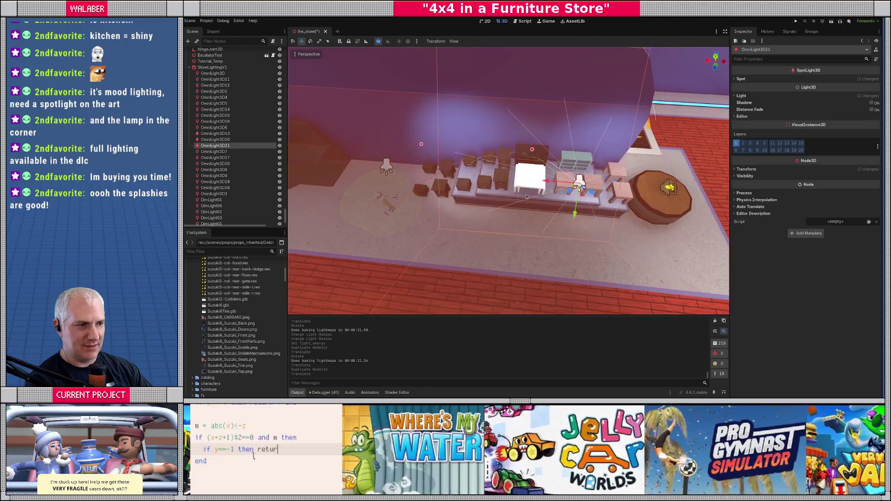
Set the new spotlight's Rotation Y to -180° and nudge it slightly along X
click(749, 170)
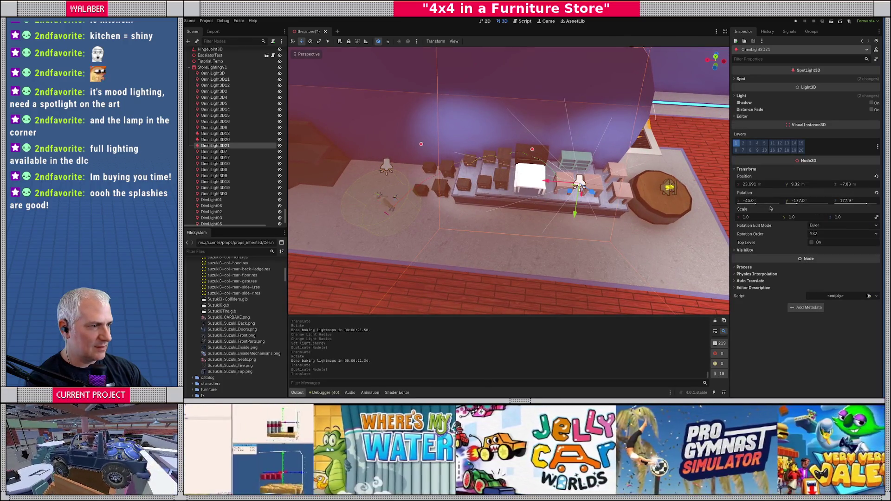
click(804, 202)
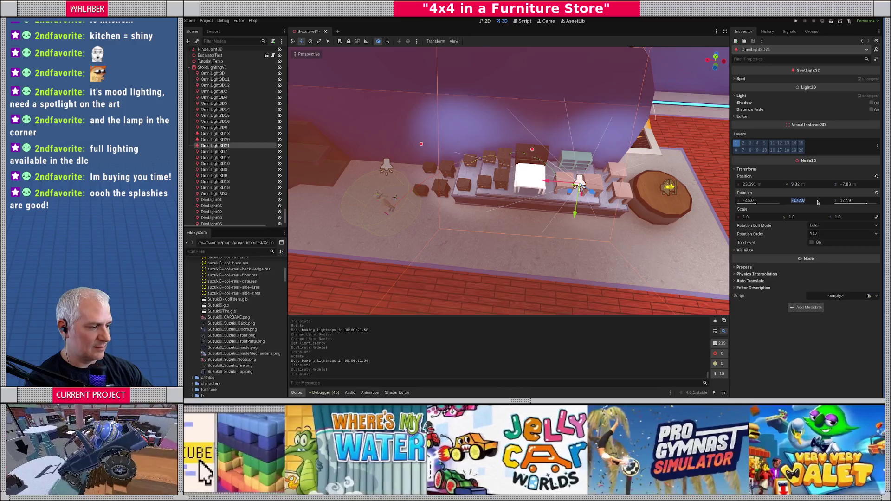
text(-180)
key(Return)
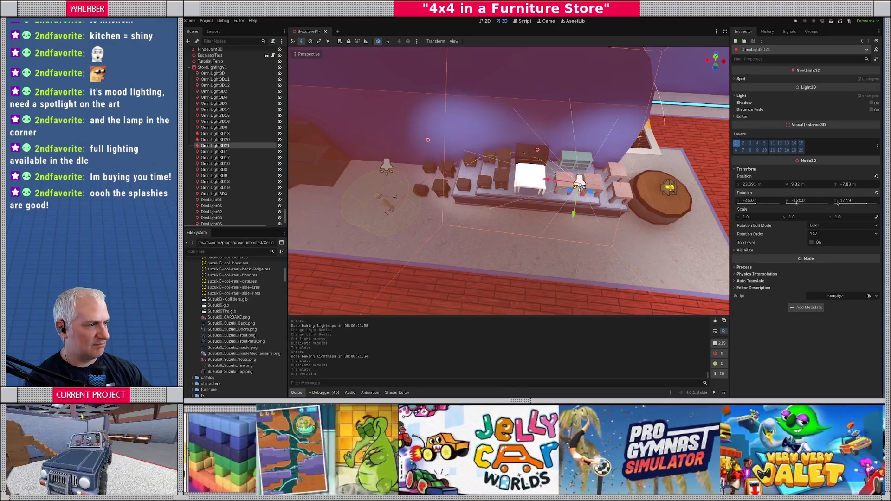
drag(573, 209, 559, 170)
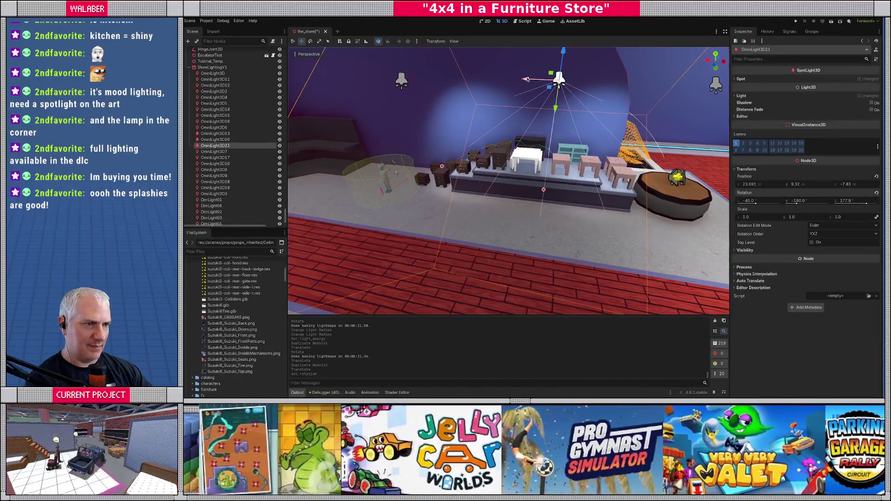
drag(527, 78, 506, 79)
scroll(626, 138, down, 5)
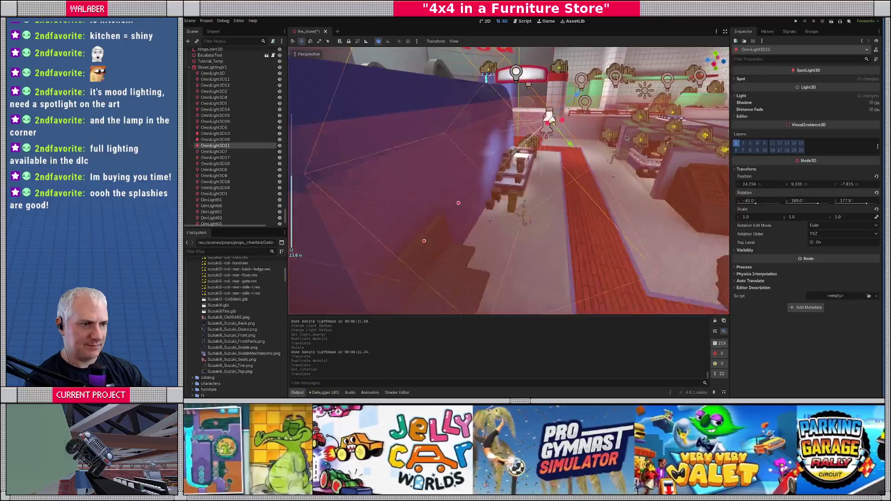
scroll(626, 138, down, 3)
drag(626, 138, 573, 153)
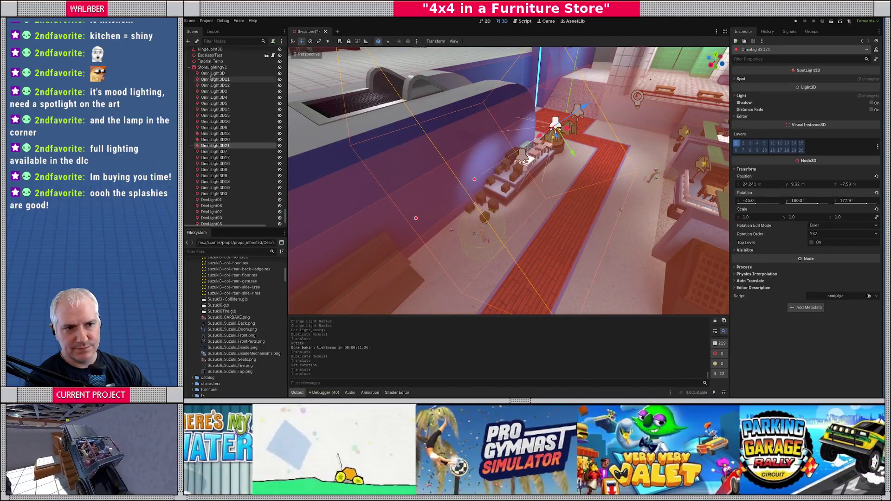
click(212, 67)
Bake the StoreLightingV1 lightmaps with the adjusted spotlight in place
click(488, 42)
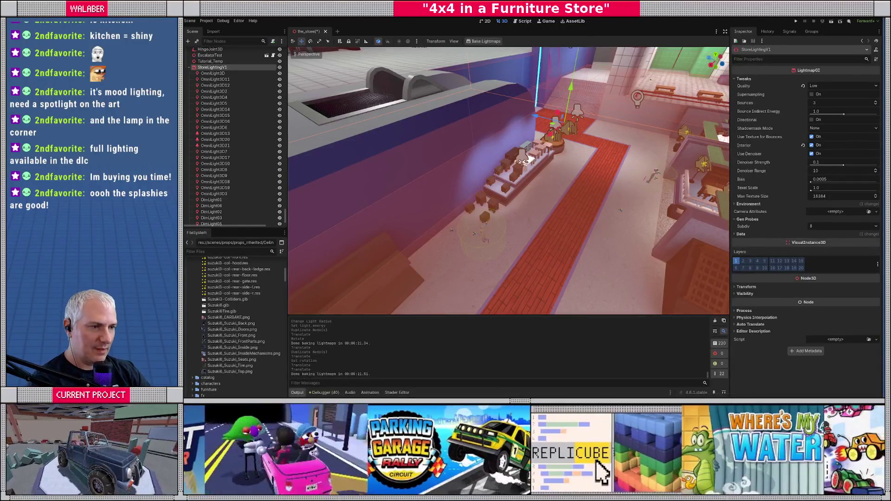
Fly the camera around the furniture display, then over to the round lava platform
key(w)
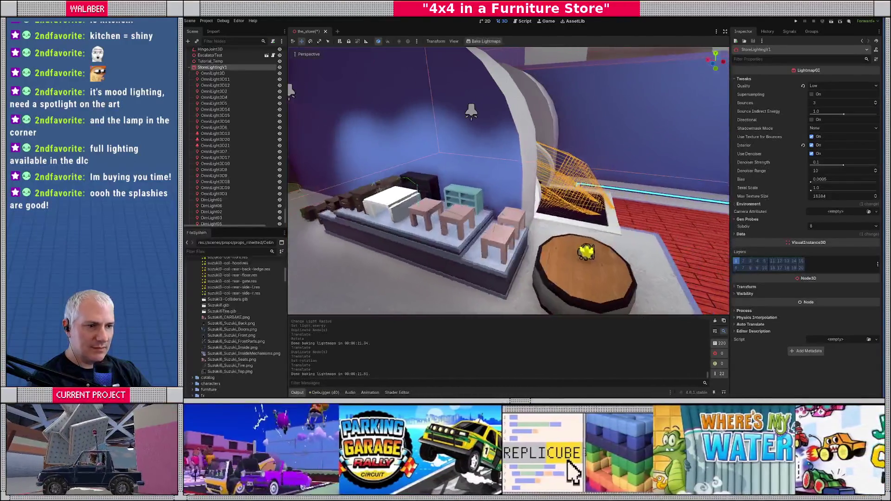
key(s)
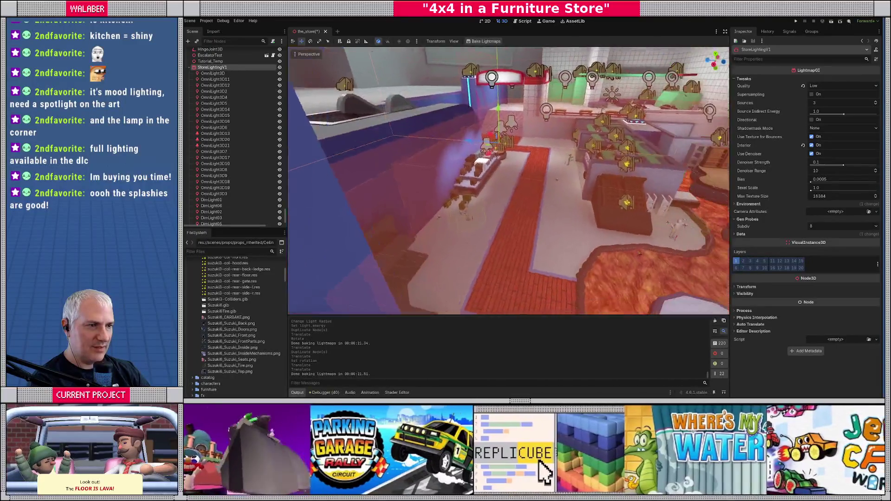
key(w)
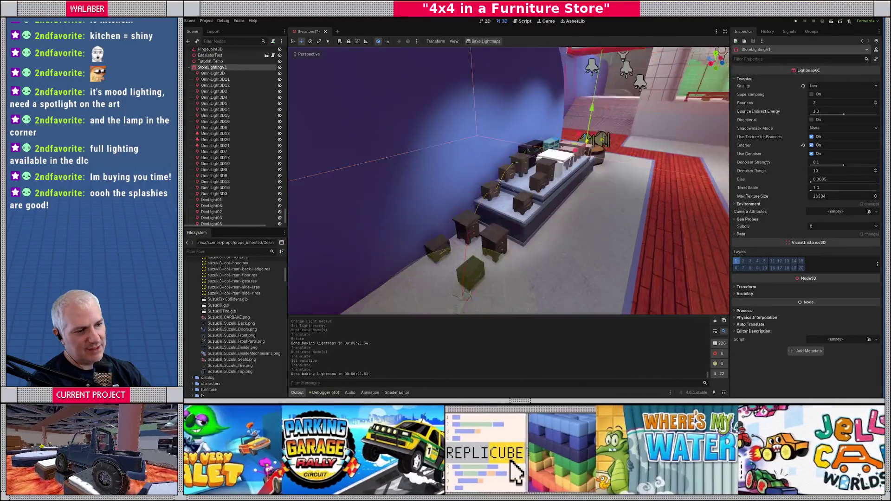
key(s)
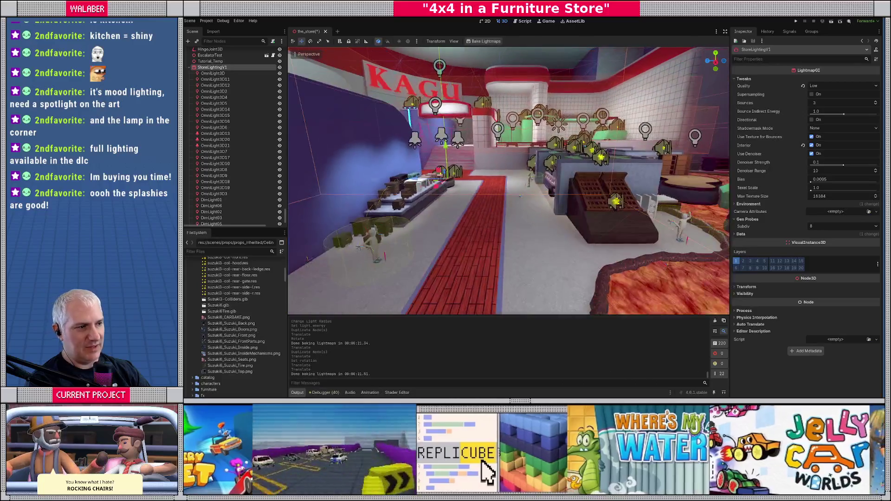
key(w)
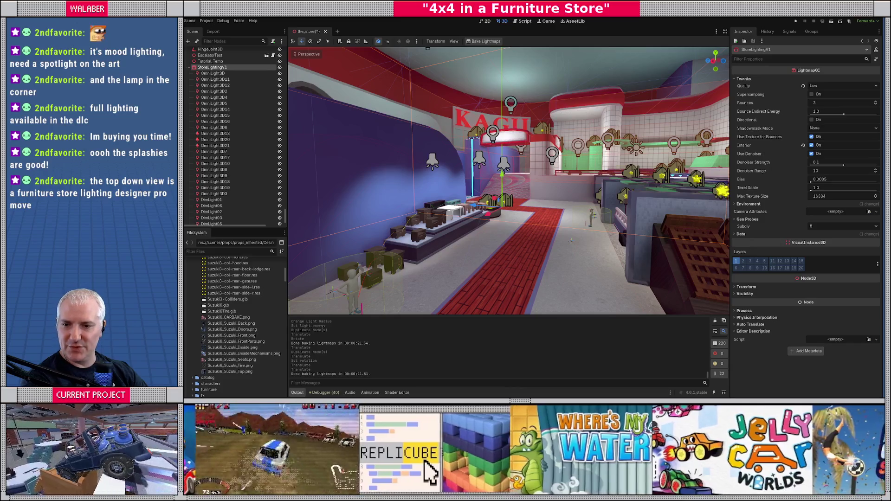
key(w)
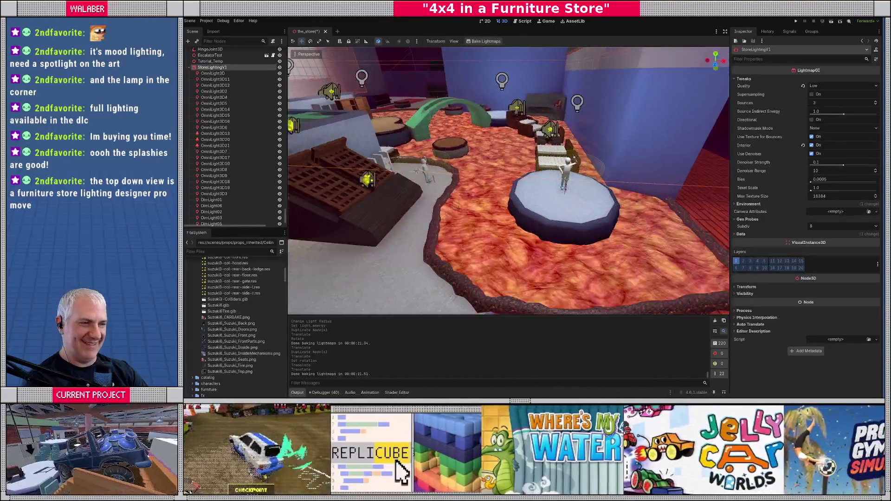
key(s)
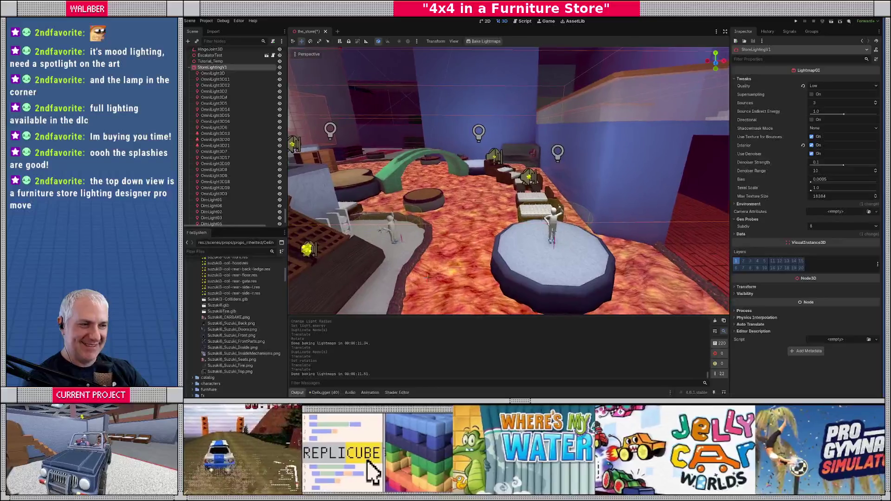
key(w)
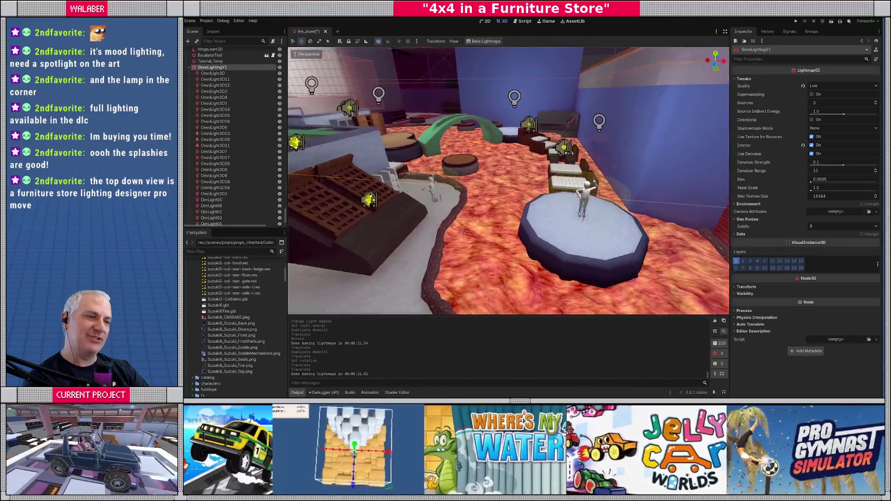
key(w)
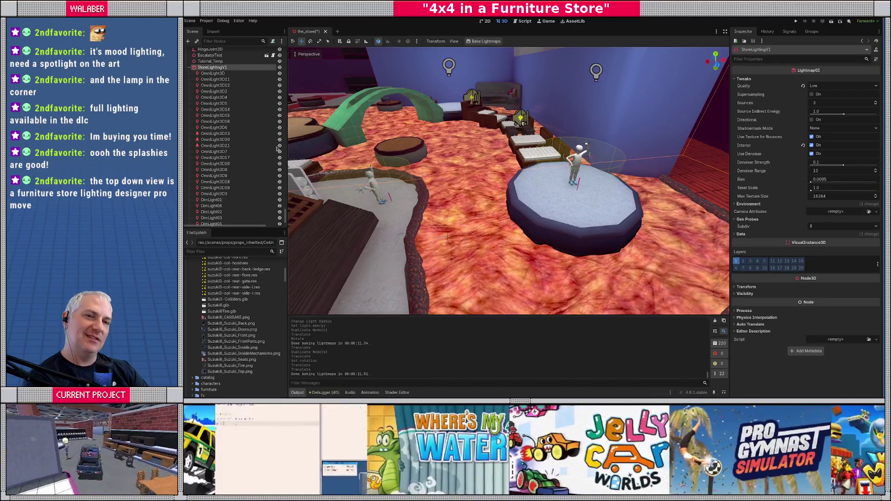
Select the LavaTest node from the lava floor and open its objective-floor-is-lava.gd script
click(190, 68)
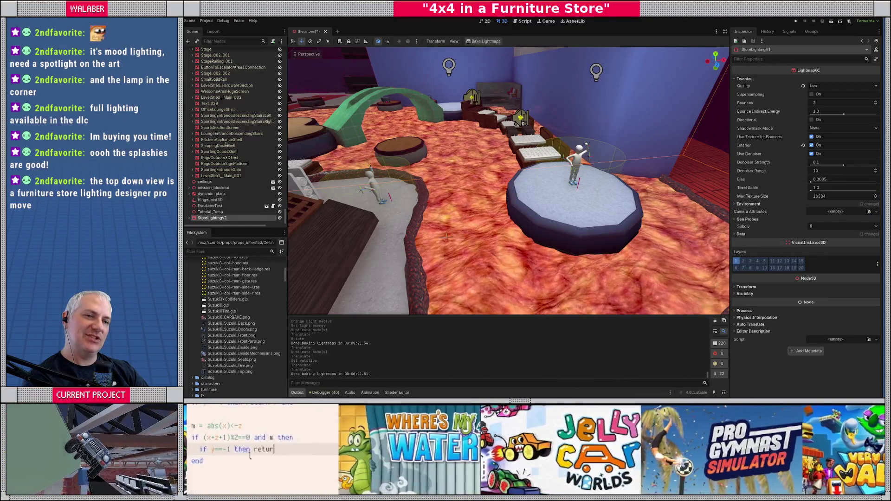
scroll(223, 158, up, 5)
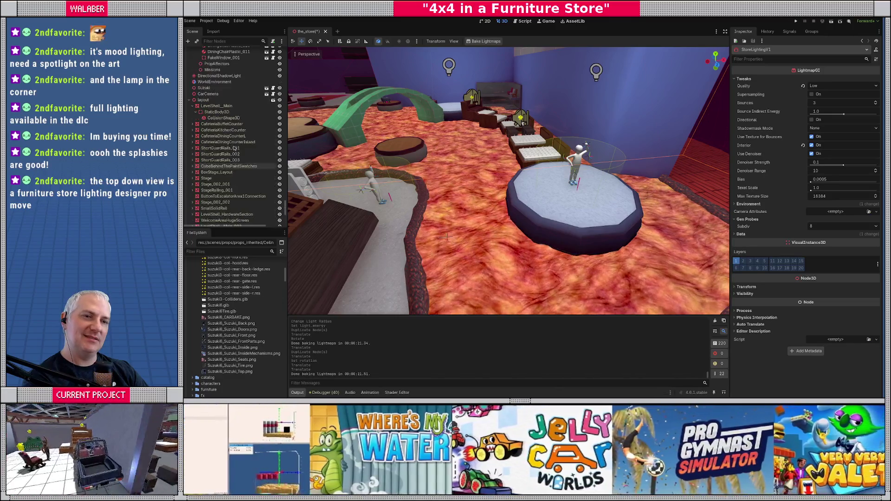
click(190, 100)
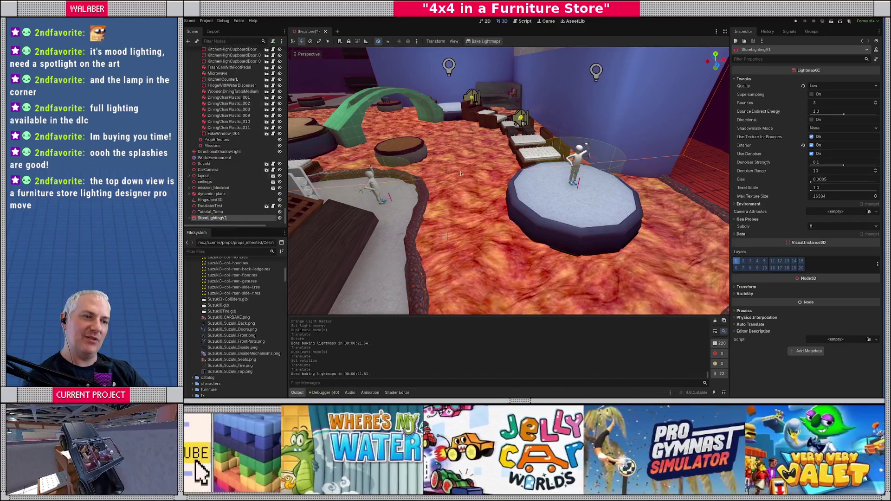
click(464, 174)
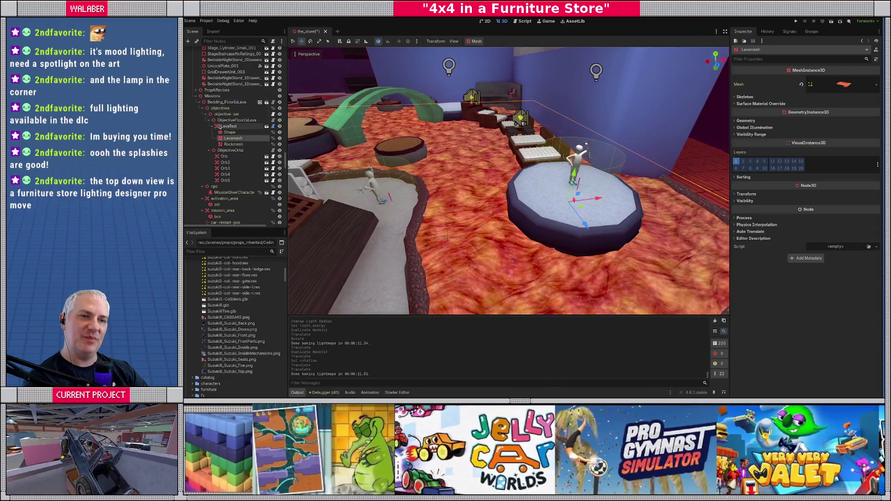
click(229, 127)
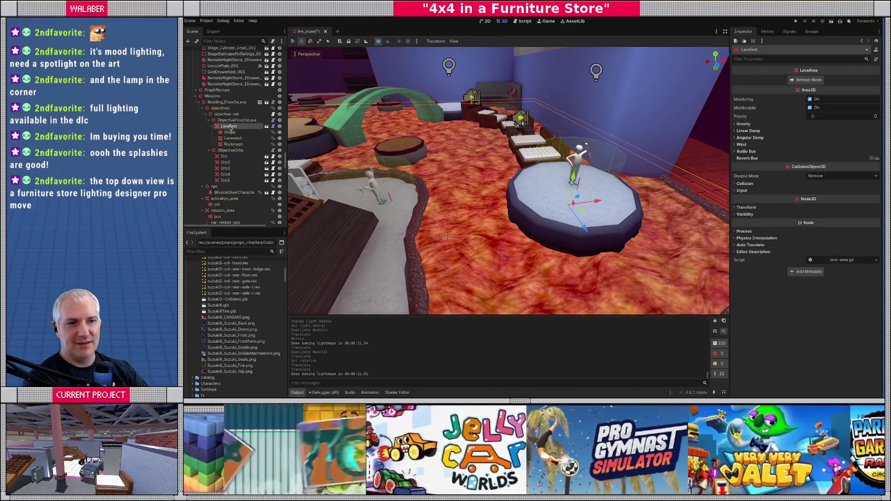
click(214, 127)
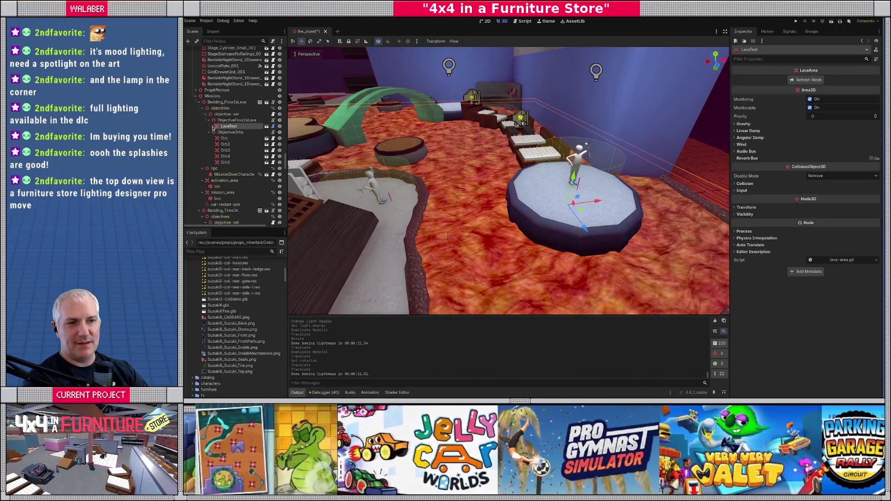
click(272, 120)
click(584, 131)
scroll(583, 131, up, 5)
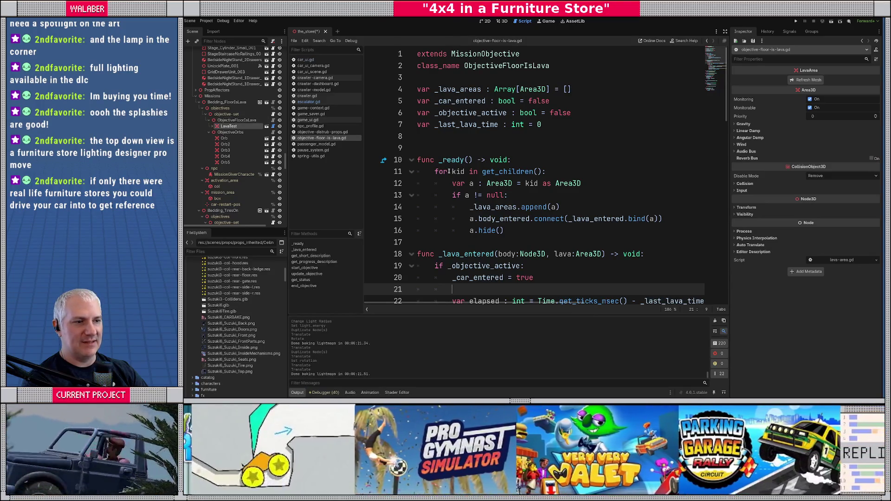
Back in the 3D scene, add an OmniLight3D as a child of LavaTest
mouse_move(434, 171)
mouse_down()
mouse_move(662, 218)
mouse_move(504, 231)
mouse_up()
click(503, 231)
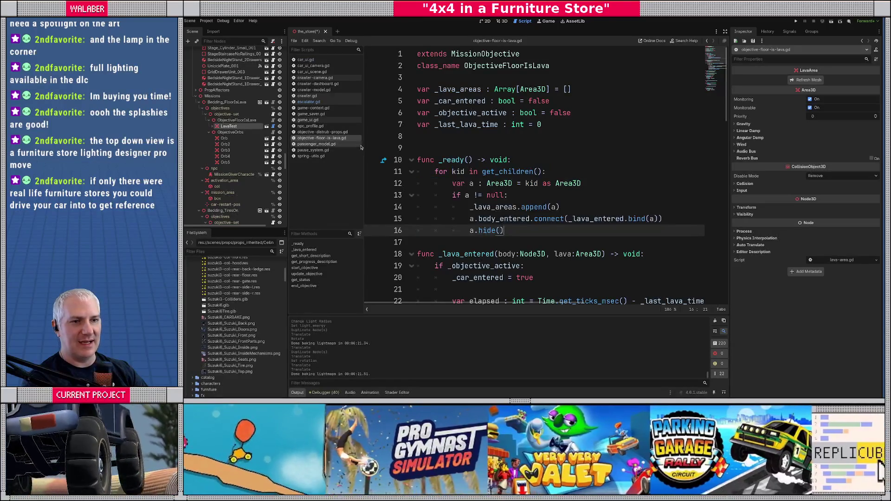
click(502, 21)
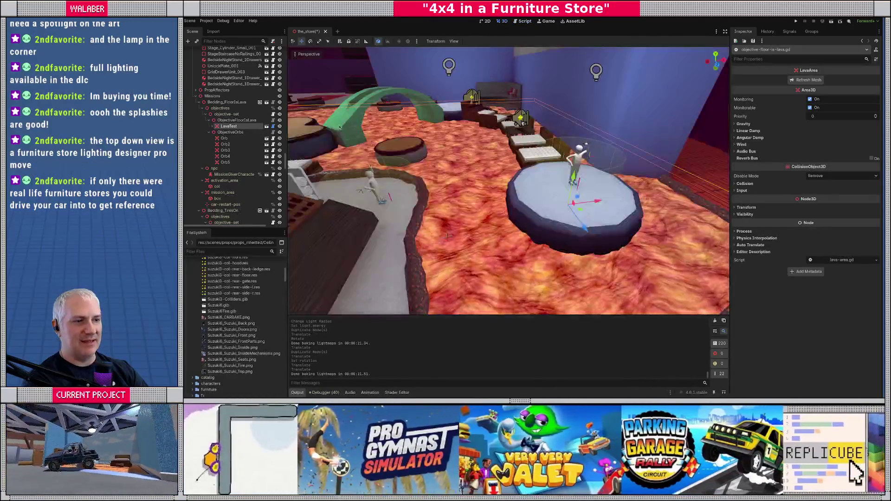
click(214, 126)
right_click(221, 129)
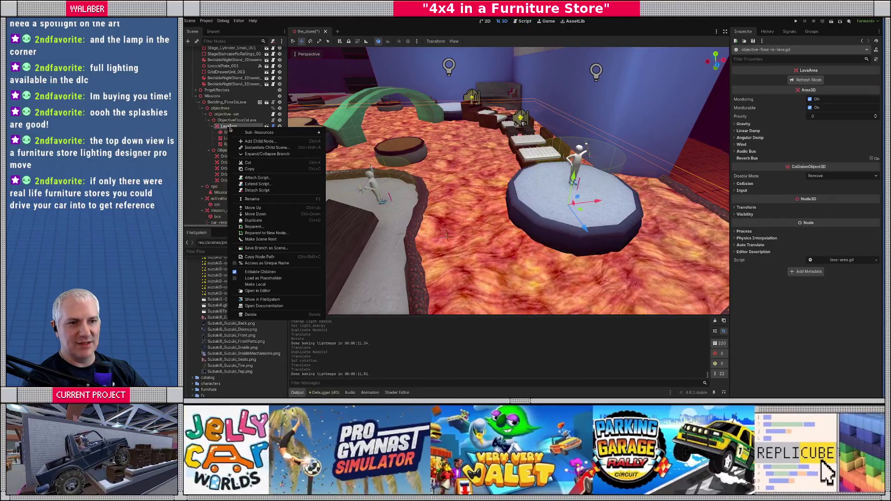
click(251, 135)
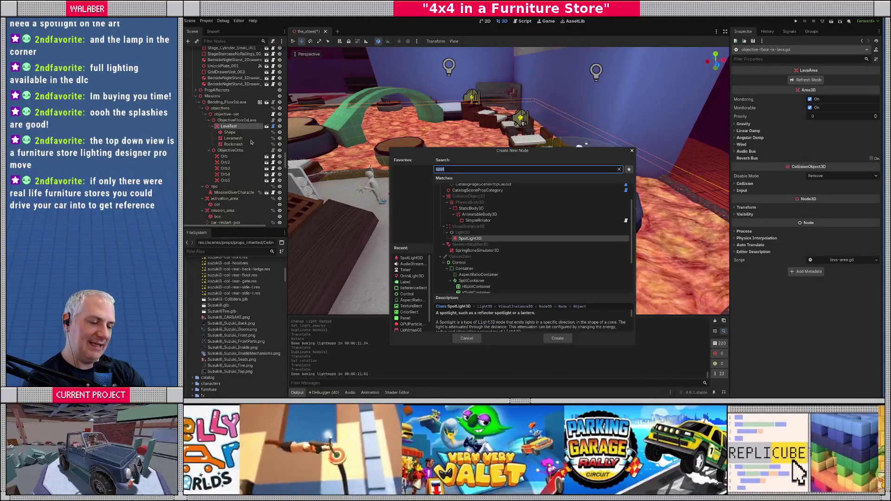
text(omni)
key(Return)
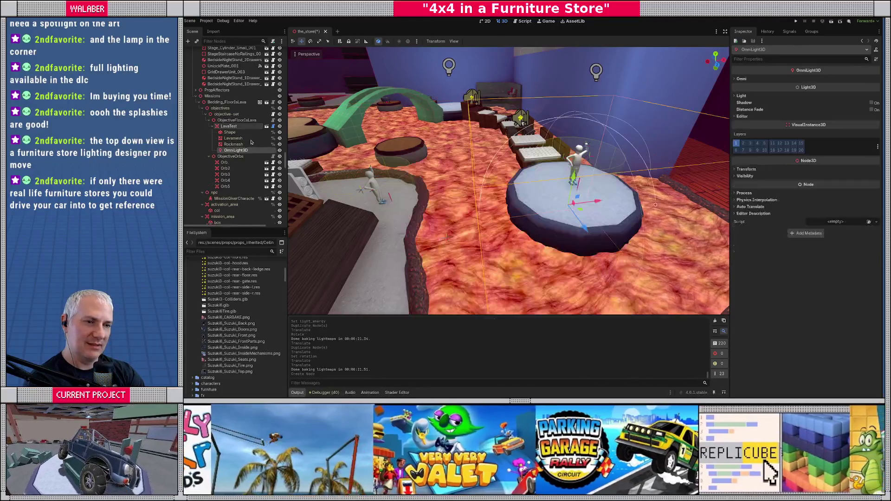
Rename the new light to LavaLight and zoom in on it above the lava
key(F2)
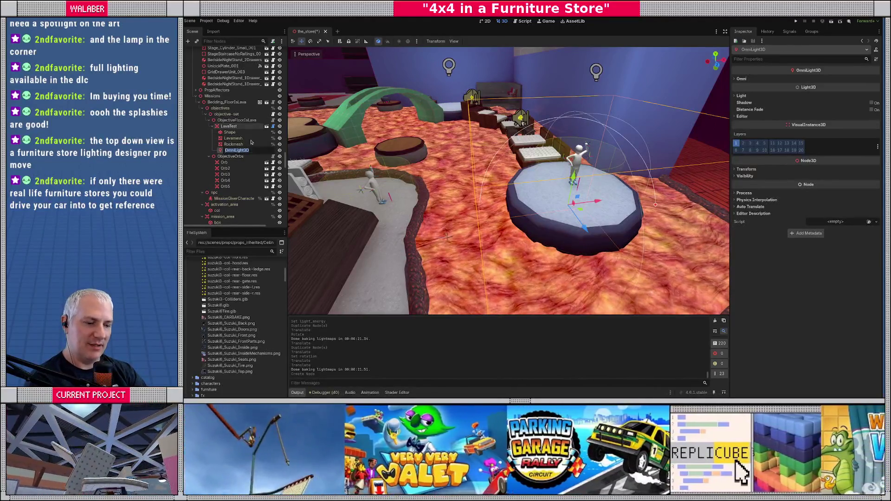
text(LavaLight)
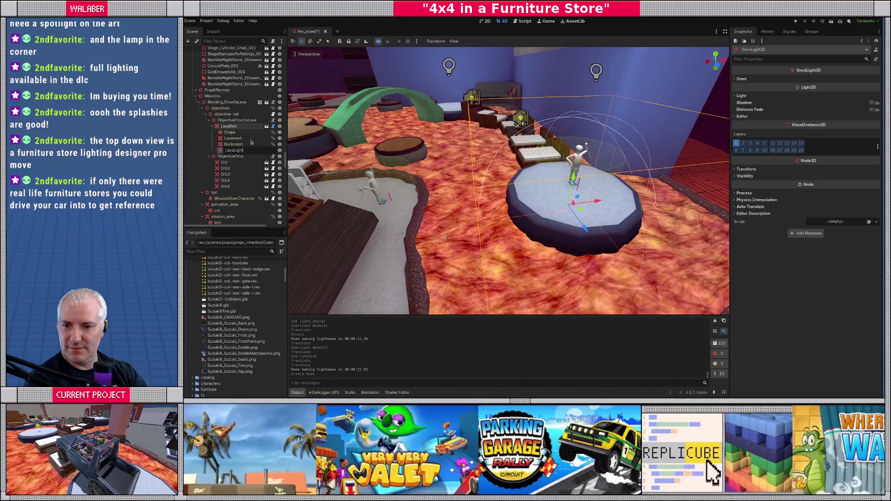
key(Return)
mouse_move(330, 156)
mouse_down()
mouse_move(472, 165)
mouse_move(508, 111)
mouse_move(512, 227)
mouse_move(498, 246)
mouse_move(529, 207)
mouse_move(538, 227)
mouse_up()
Give LavaLight the red colour ff544b and an energy of 5.0
click(755, 99)
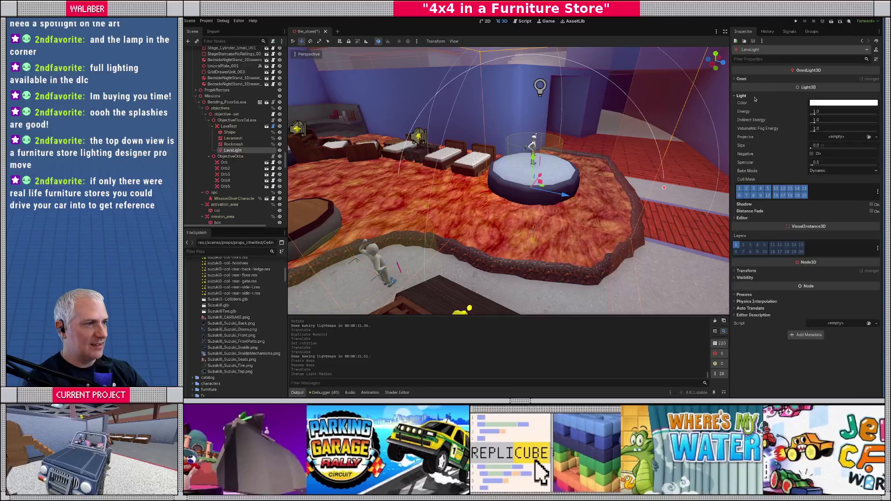
click(833, 103)
mouse_move(852, 214)
mouse_down()
mouse_move(823, 213)
mouse_move(815, 226)
mouse_up()
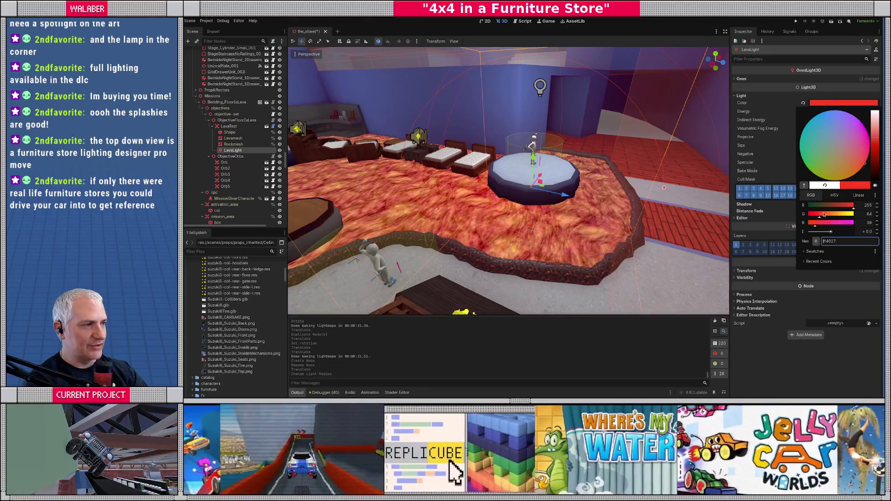
click(748, 113)
click(830, 114)
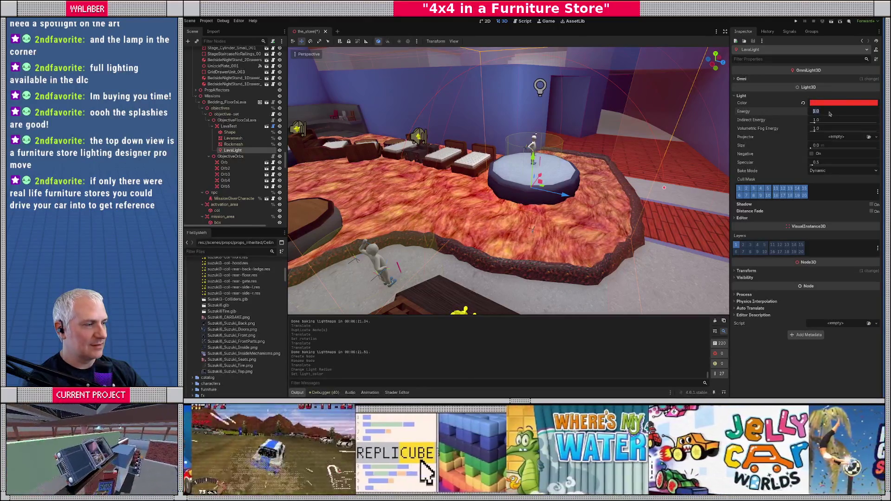
text(5)
key(Return)
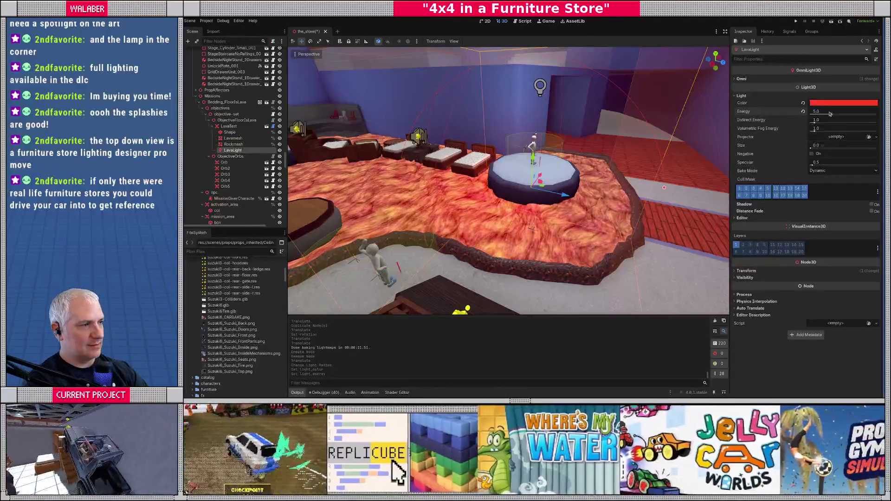
Centre the view on the round platform and switch to top-down orthographic view
scroll(654, 138, up, 6)
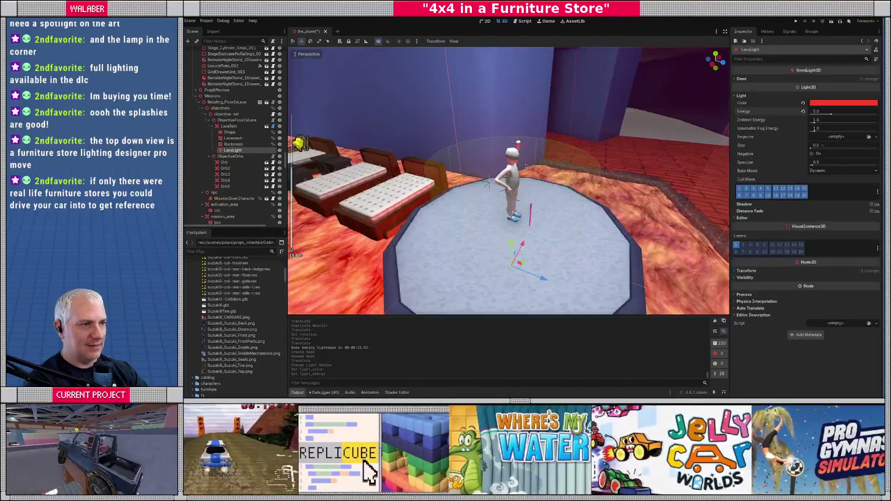
key(f)
scroll(520, 149, up, 4)
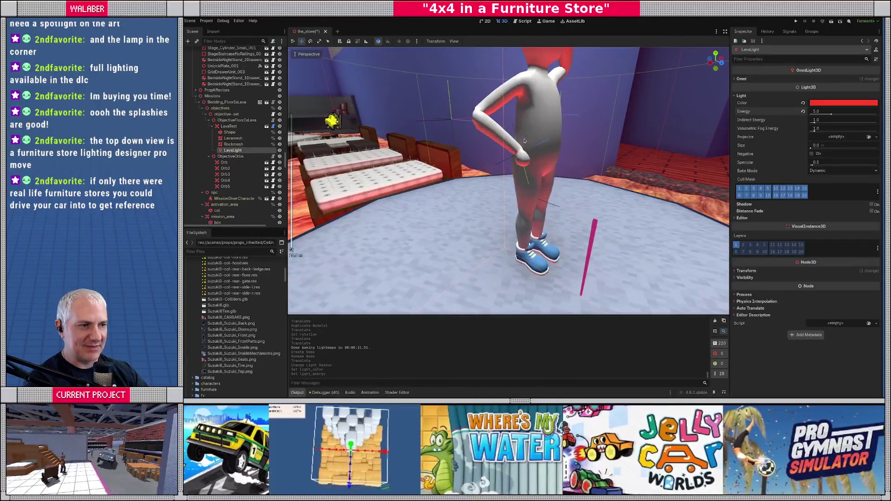
scroll(525, 141, down, 5)
scroll(524, 141, down, 3)
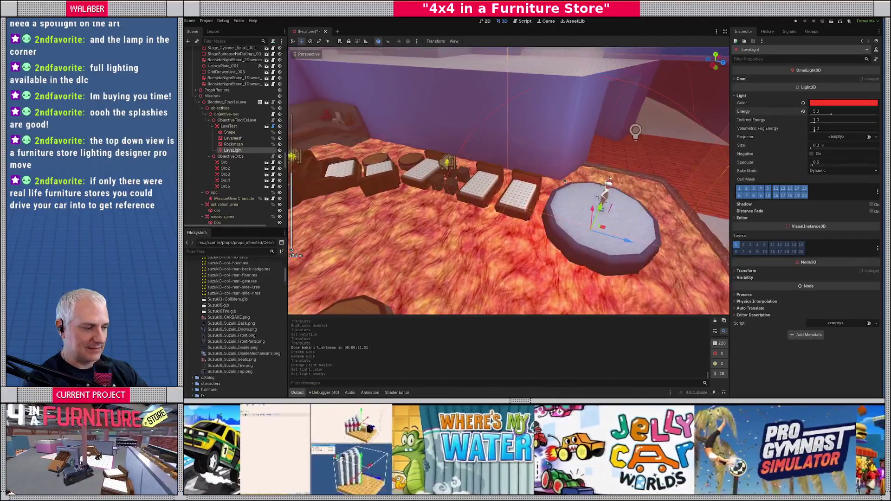
key(KP_7)
scroll(565, 181, down, 5)
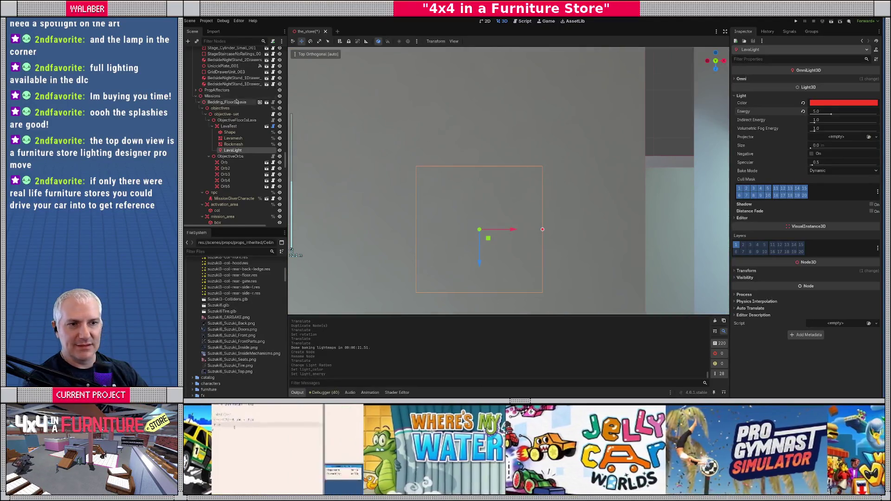
Collapse the LoadingDock group and hide the ceilings to reveal the floor plan
scroll(236, 100, up, 3)
scroll(237, 100, up, 10)
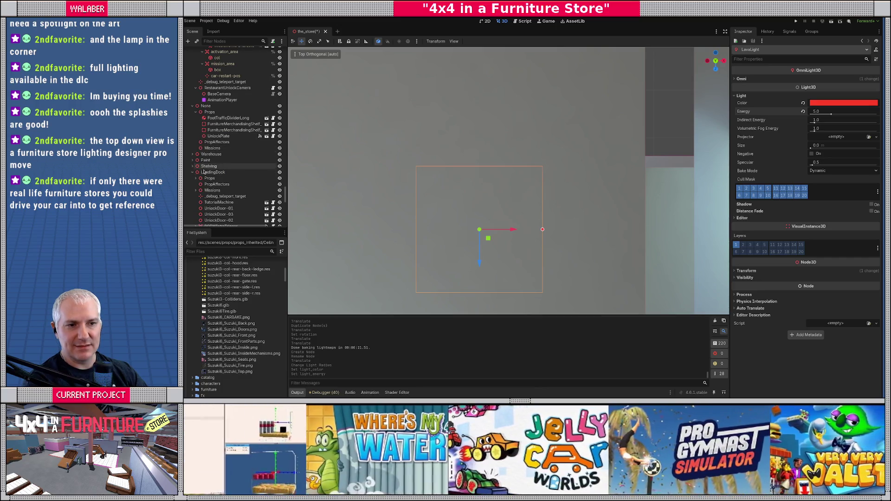
click(194, 173)
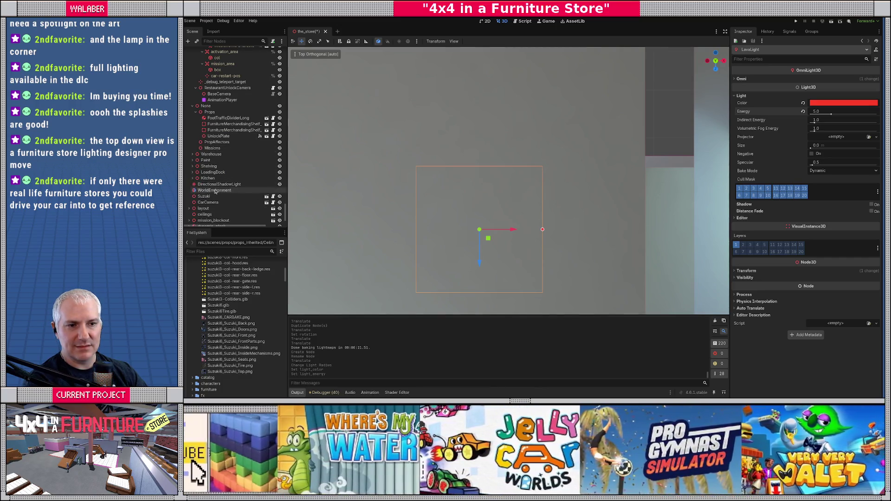
click(279, 214)
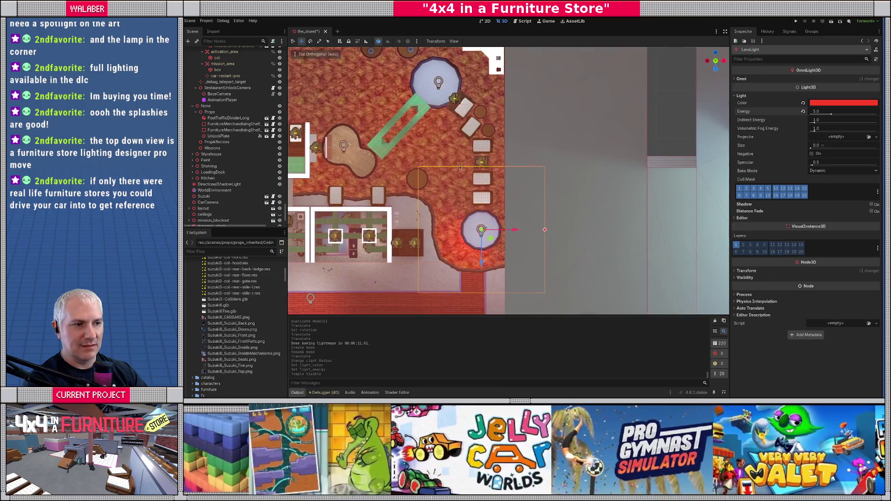
Duplicate the lava light into LavaLight2 to LavaLight4, moving them over other lava areas
key(ctrl+d)
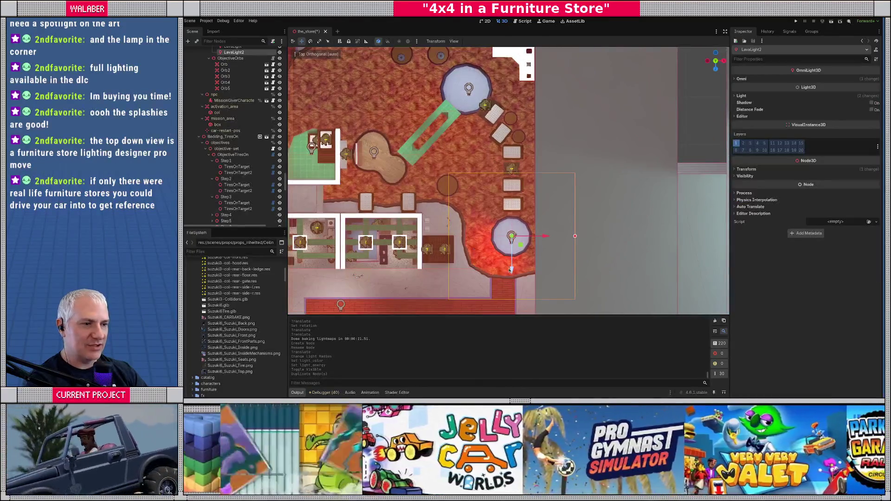
drag(510, 269, 513, 131)
key(ctrl+d)
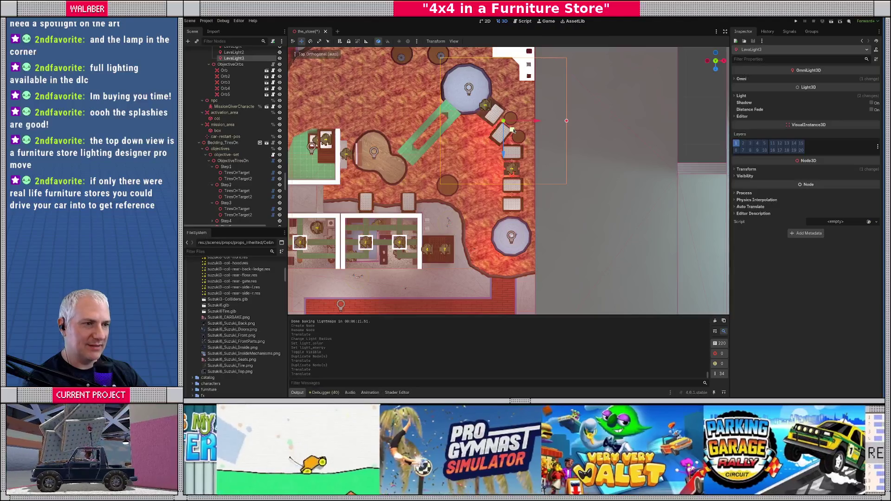
key(ctrl+d)
drag(513, 131, 470, 101)
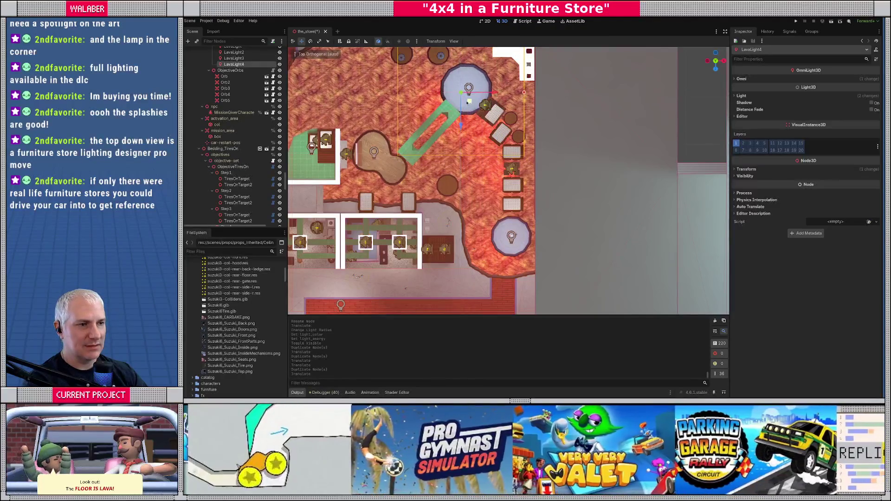
Add LavaLight5 to LavaLight8 copies and place each over remaining lava patches
key(ctrl+d)
mouse_move(445, 135)
mouse_down()
mouse_move(441, 162)
mouse_move(437, 137)
mouse_move(402, 180)
mouse_up()
key(ctrl+d)
key(ctrl+d)
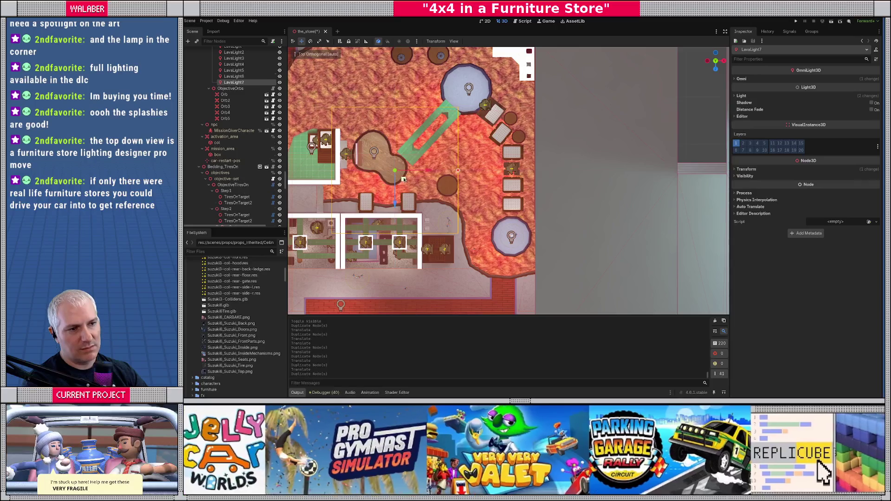
drag(359, 162, 358, 162)
drag(359, 162, 461, 168)
key(ctrl+d)
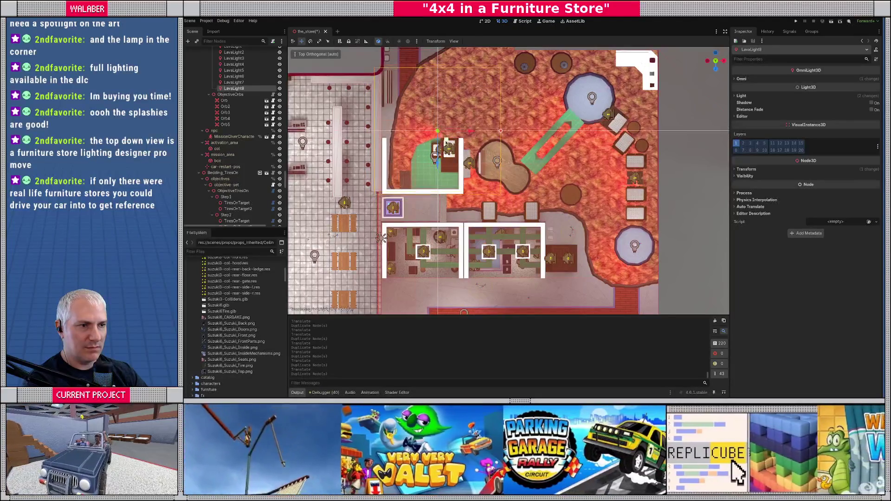
click(439, 139)
scroll(439, 139, up, 5)
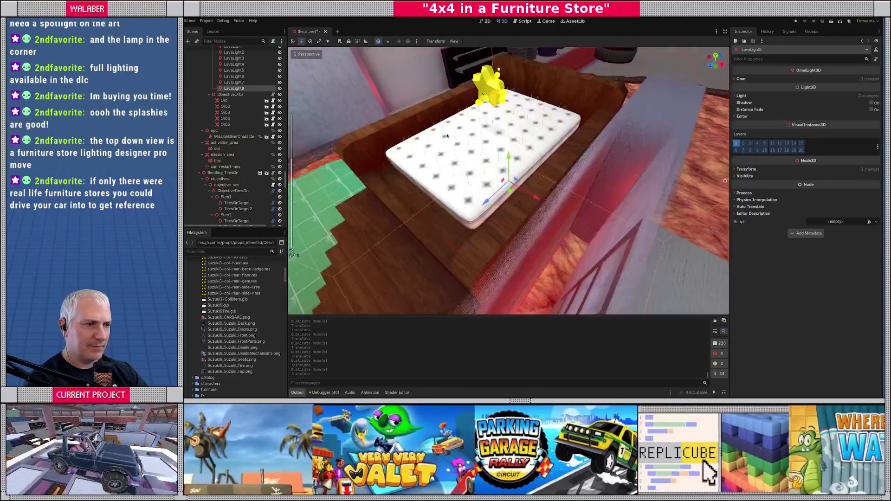
Fly the camera down to check the lava lights, then run the project
mouse_move(447, 135)
mouse_down()
mouse_move(369, 134)
mouse_move(321, 167)
mouse_move(408, 171)
mouse_move(537, 197)
mouse_move(589, 160)
mouse_move(577, 175)
mouse_move(361, 135)
mouse_up()
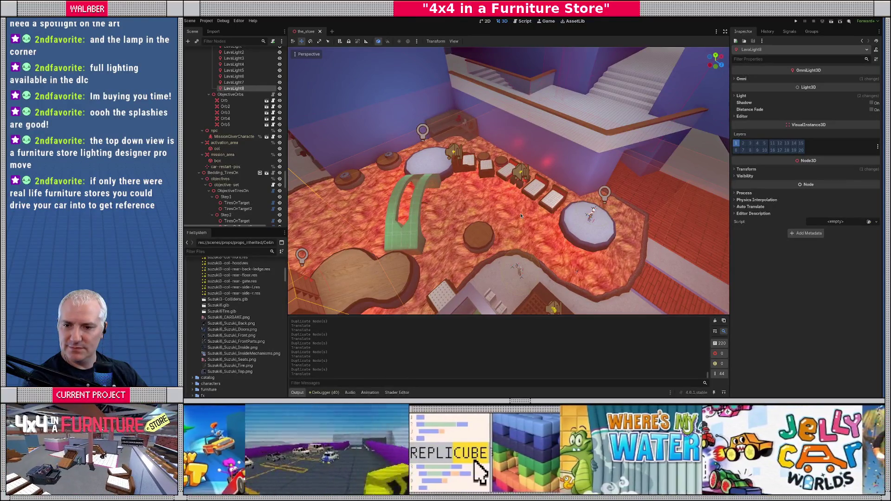
key(F5)
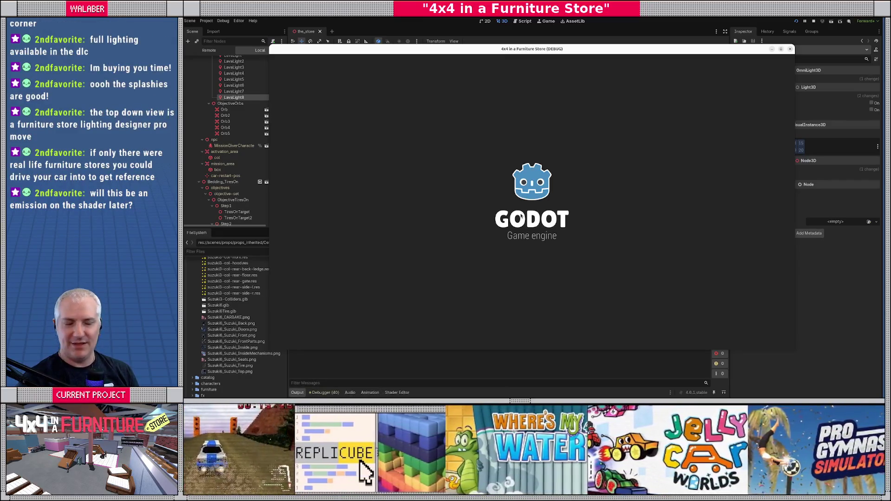
Drive the truck through the blue corridor to the bed displays and accept the floor-is-lava mission
key(Return)
key(Return)
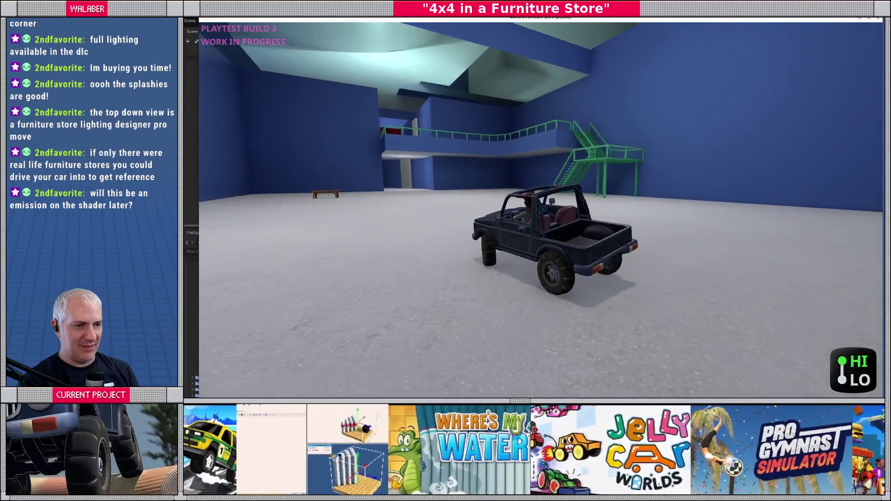
key(Up)
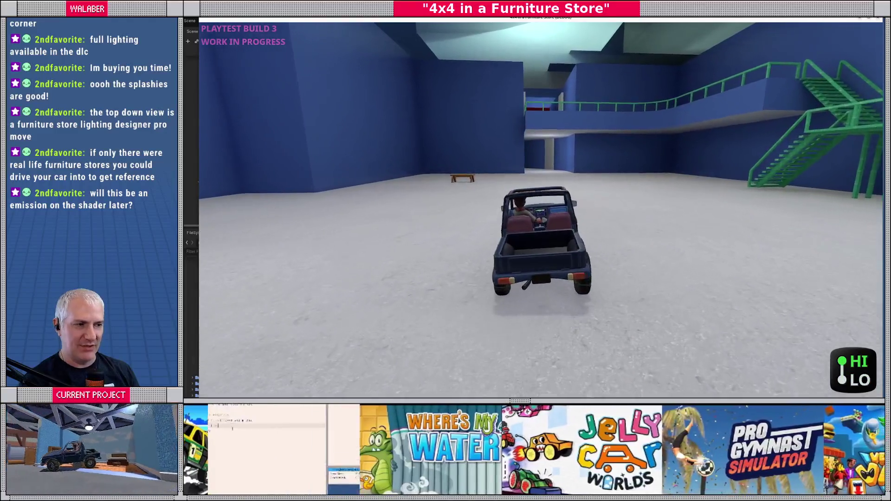
key(Up)
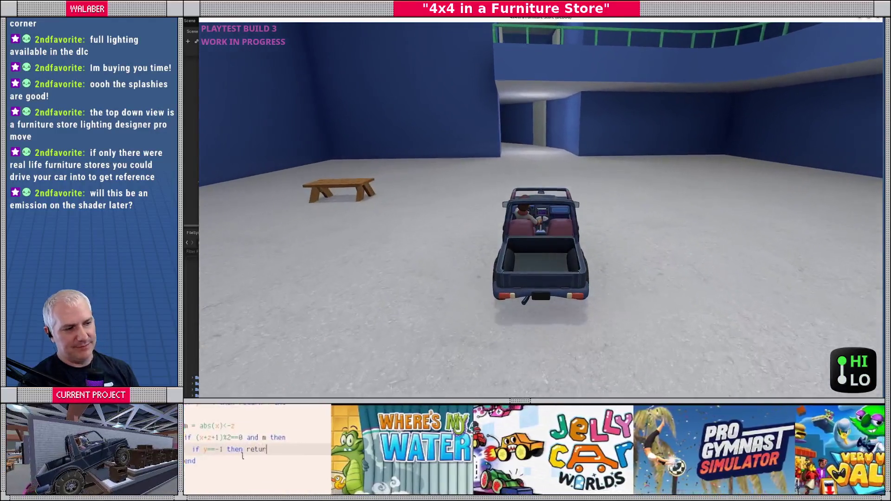
key(Up)
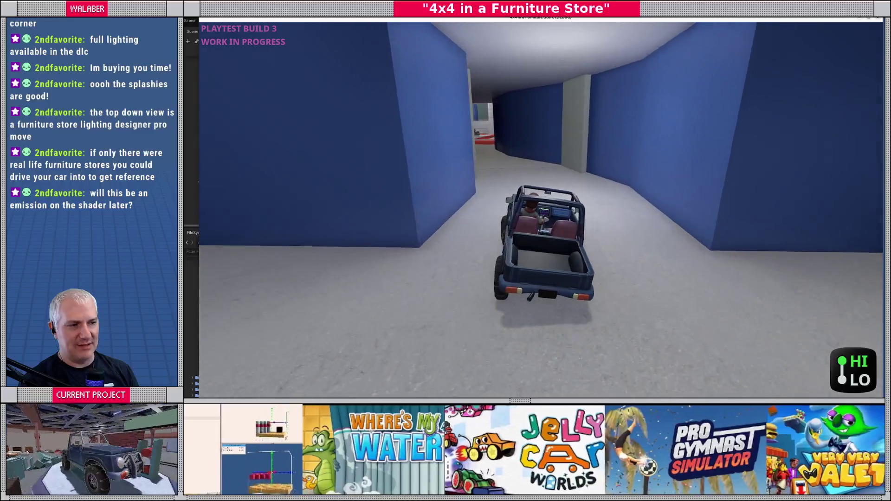
key(Up)
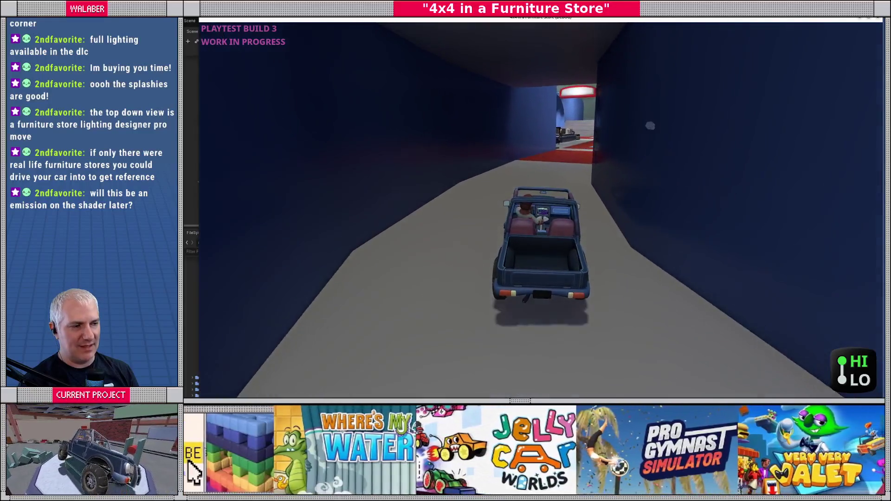
key(Up)
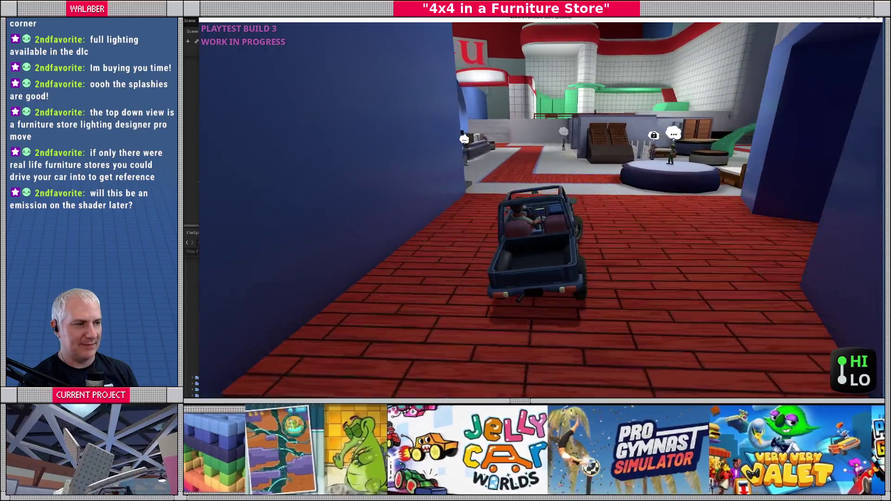
key(Up)
key(Right)
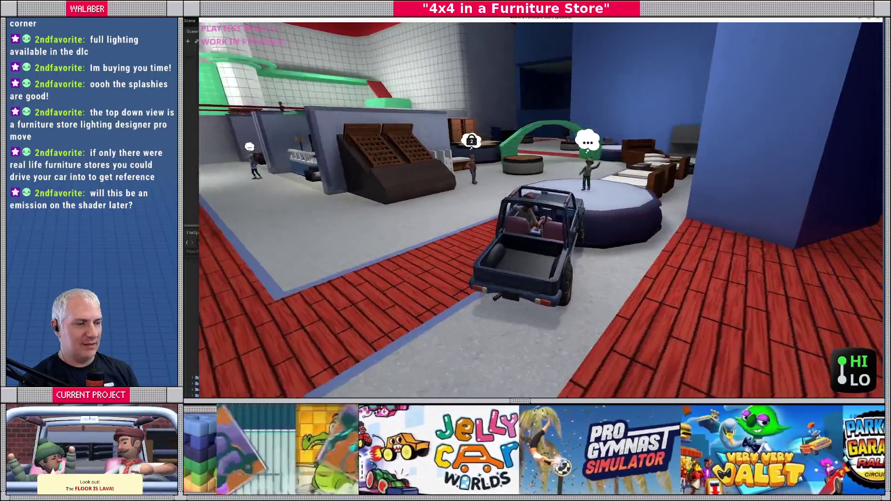
key(space)
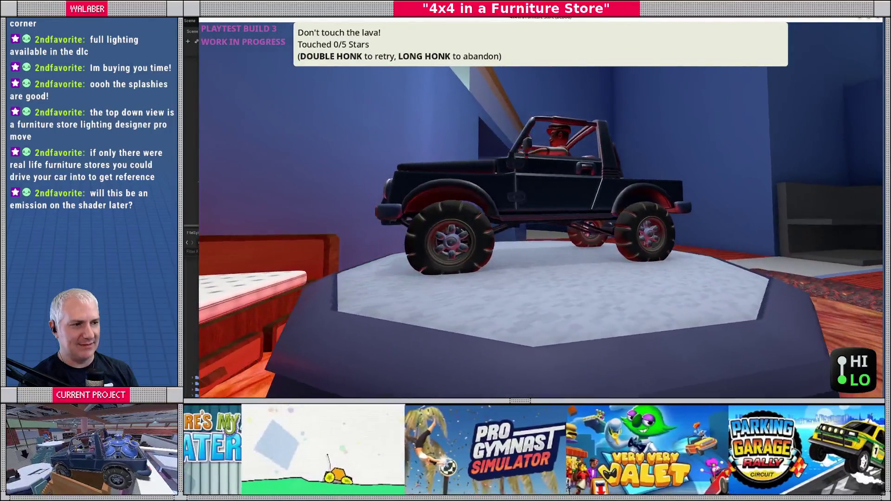
Drive the truck across the beds and nightstands over the lava, collecting stars
key(w)
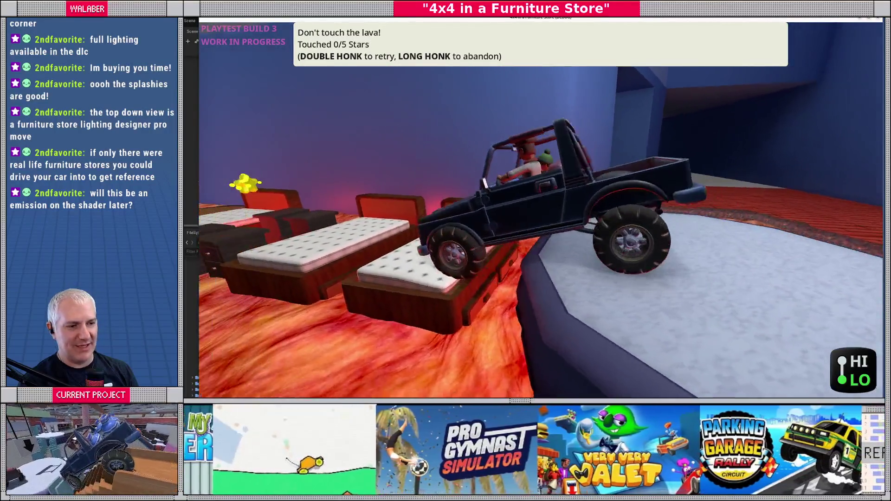
key(w)
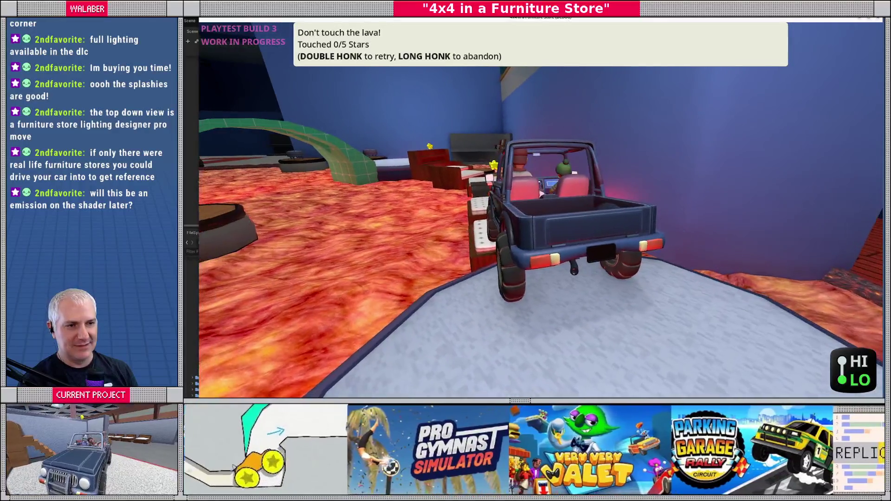
key(w)
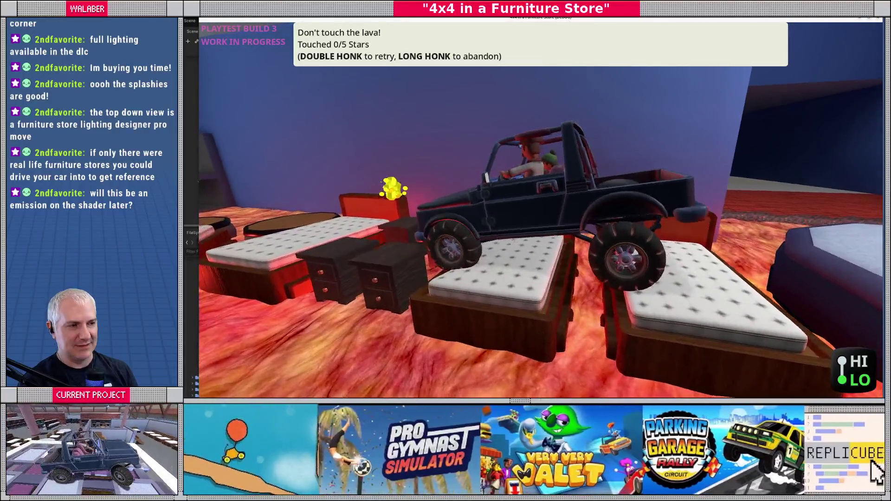
key(w)
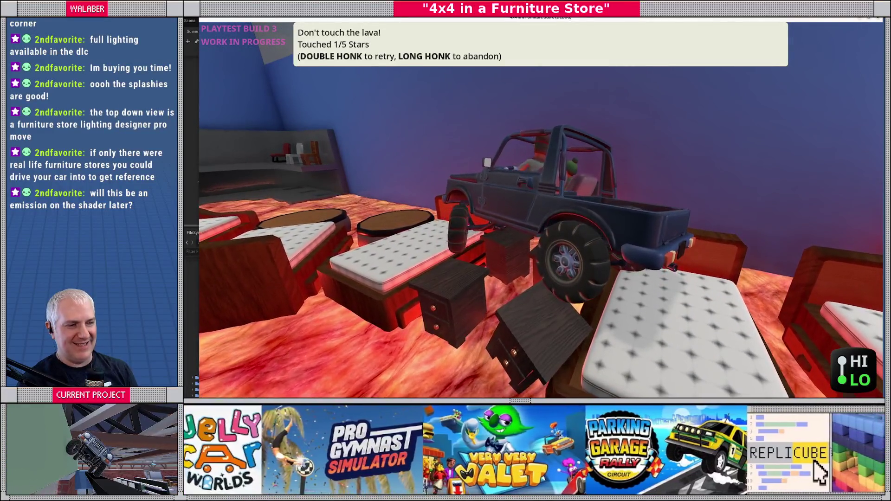
key(w)
key(w)
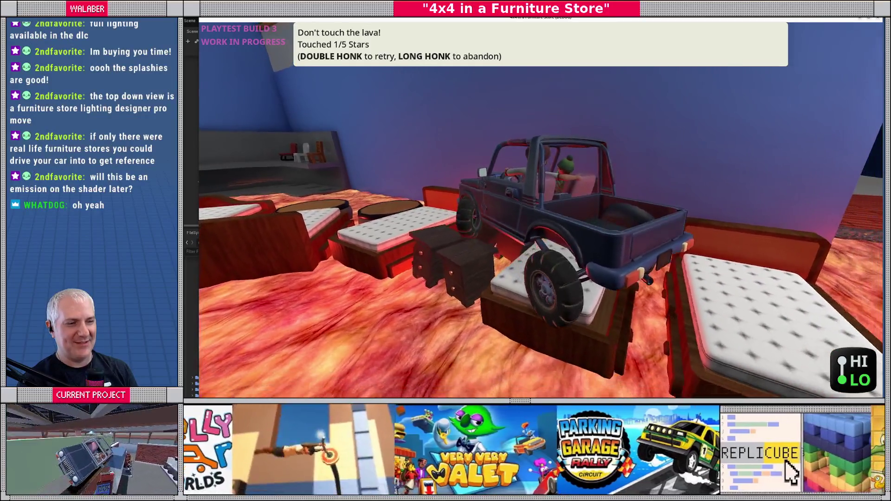
key(w)
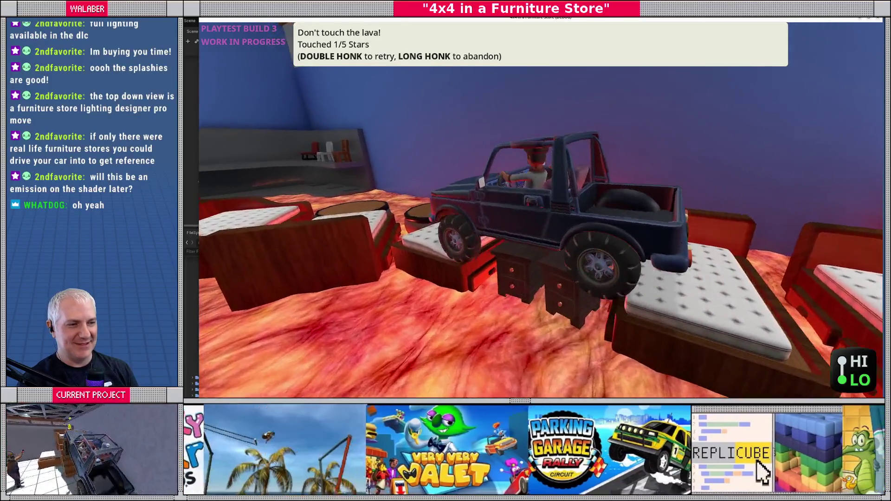
key(w)
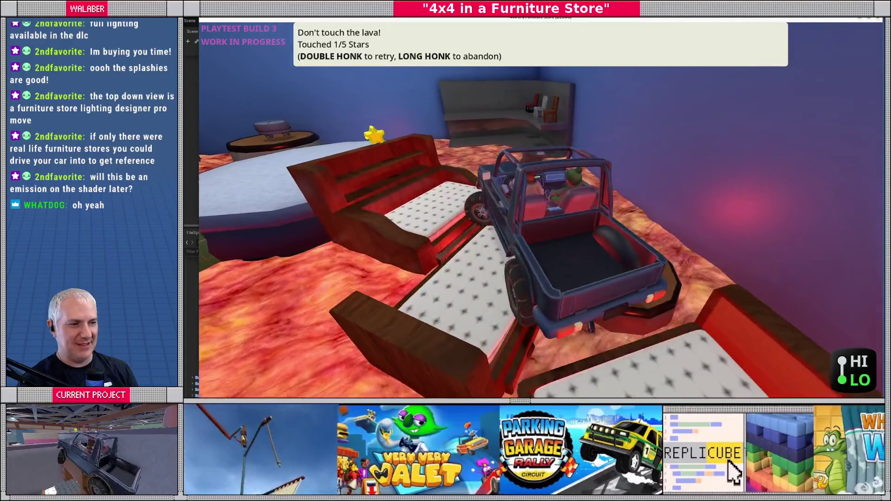
key(w)
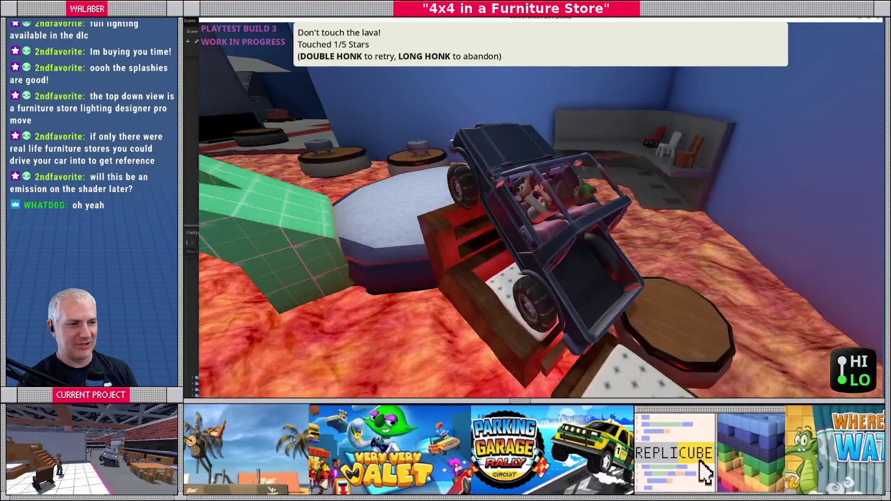
key(w)
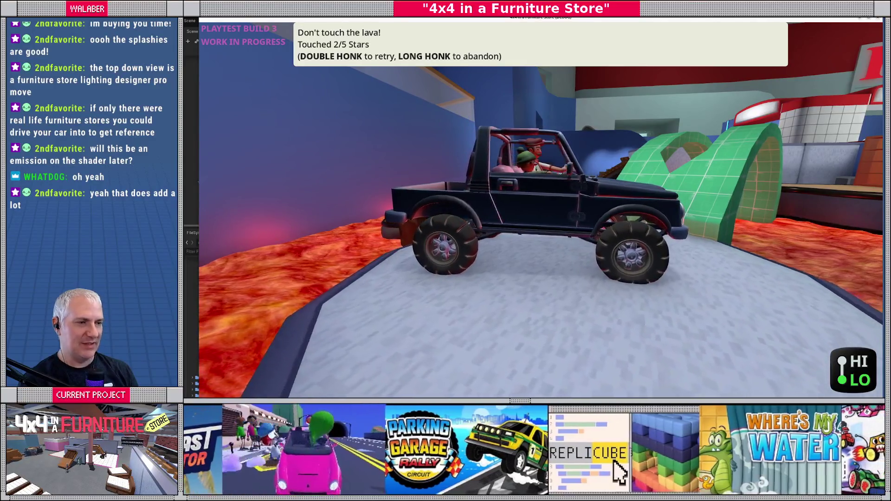
Turn on the round platform, drive over the green arch, and continue over the lava
key(w)
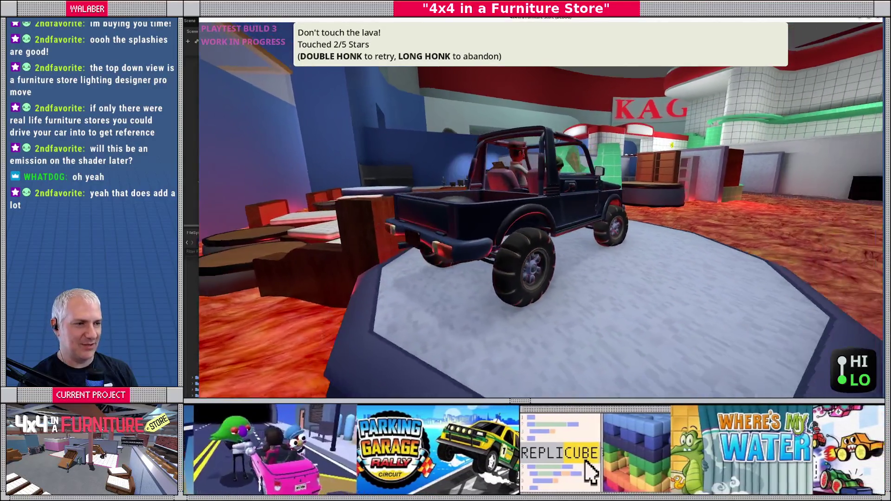
key(w)
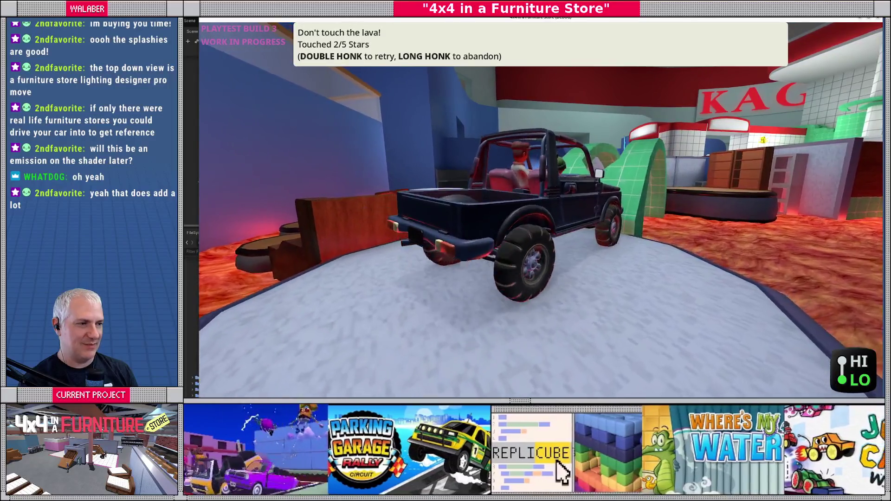
key(w)
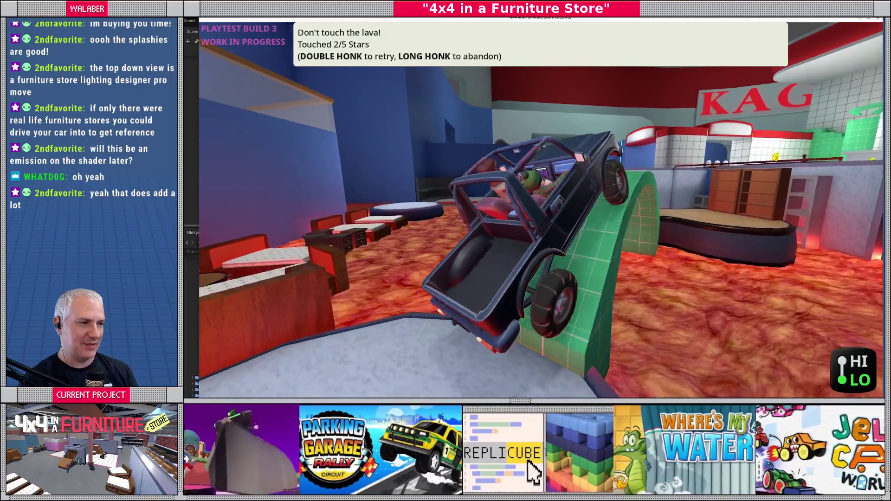
key(w)
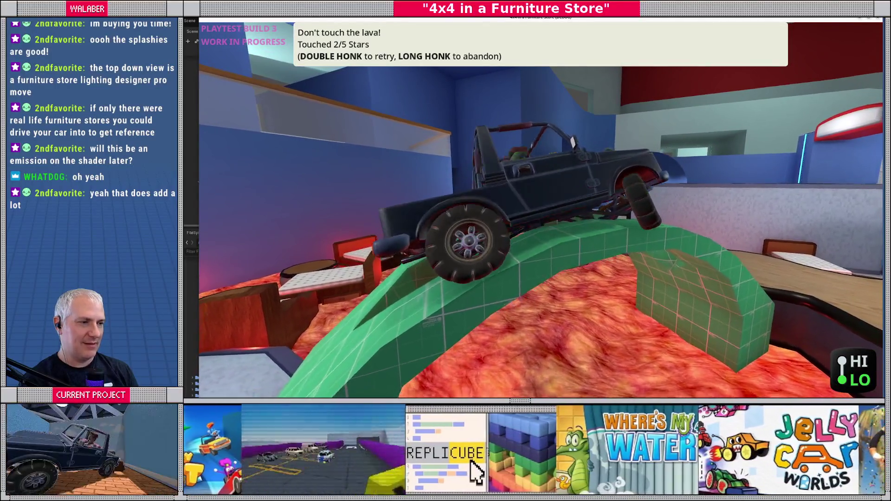
key(w)
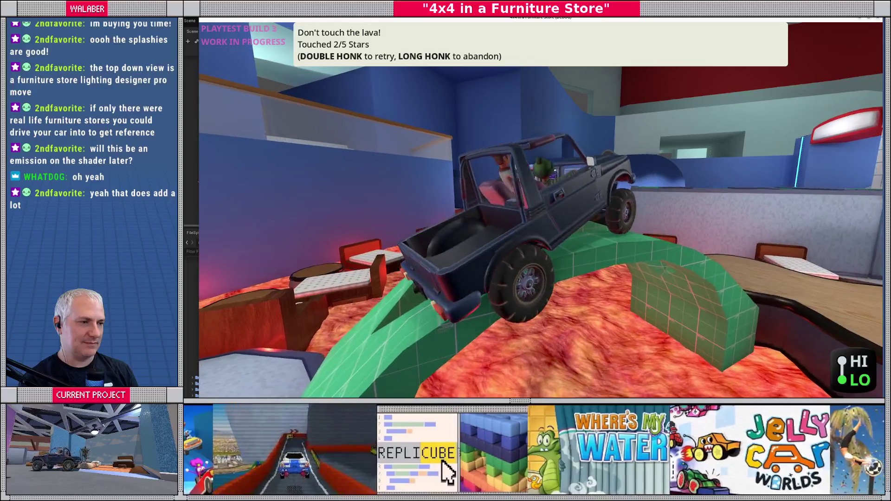
key(w)
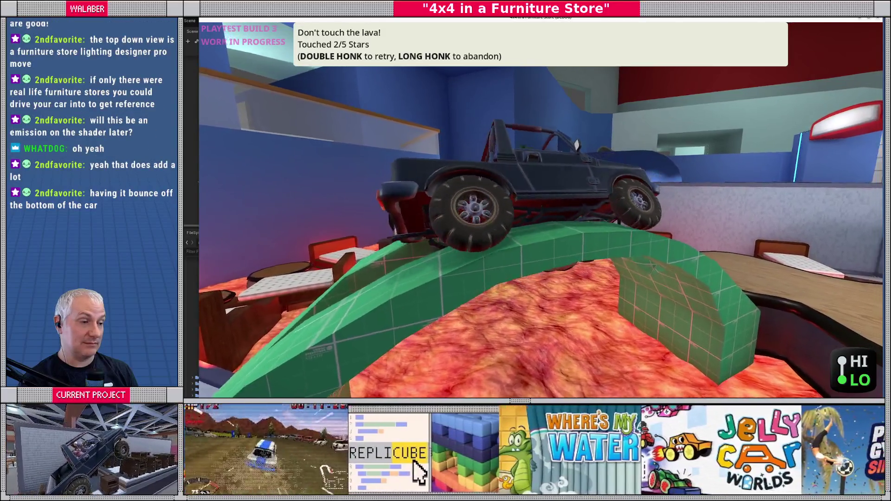
key(w)
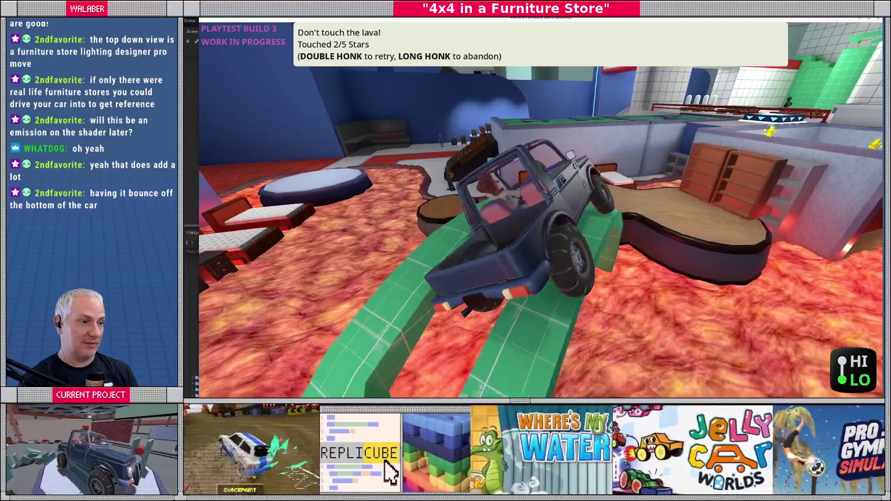
key(w)
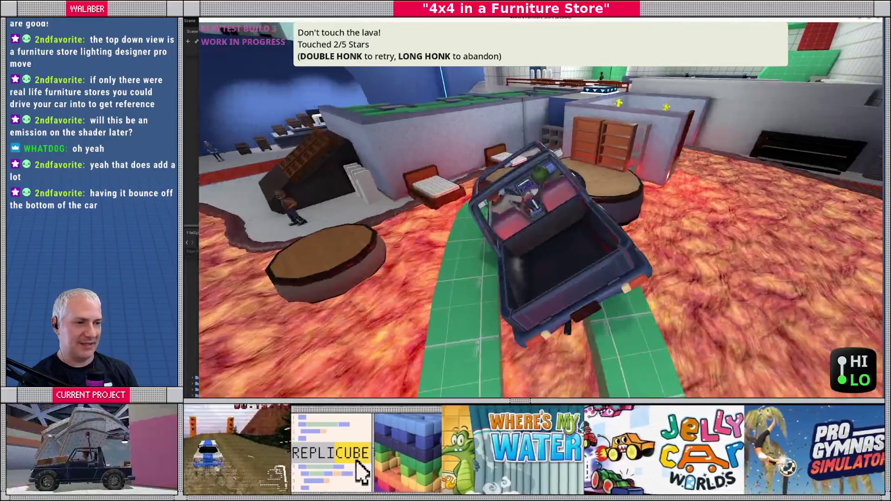
key(w)
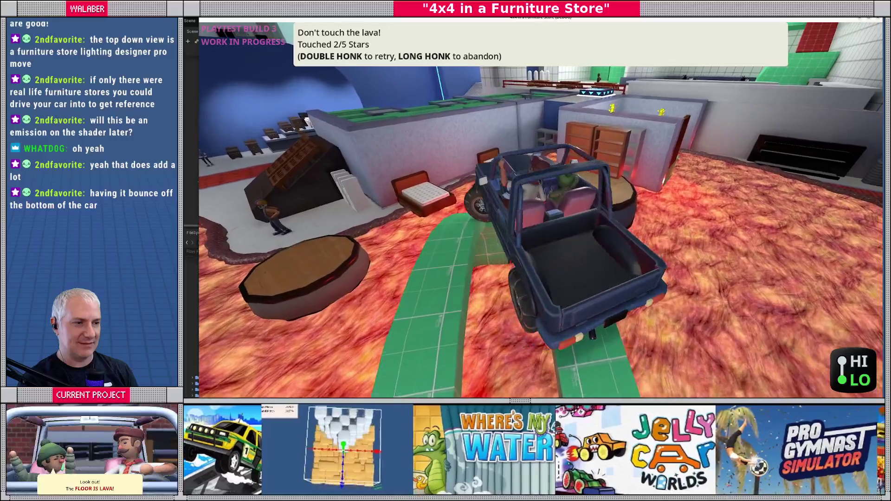
key(w)
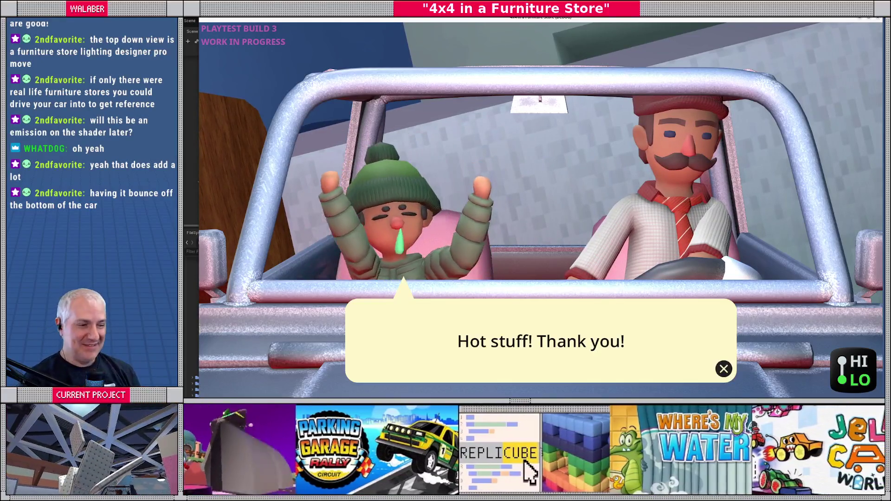
Dismiss the thank-you message and quit the game via SHUTDOWN and YES, QUIT
key(Return)
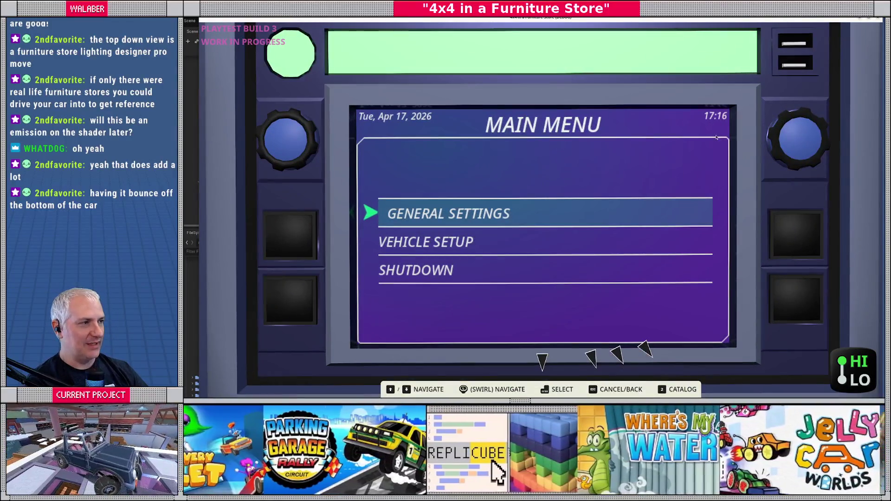
key(Down)
key(Down)
key(Return)
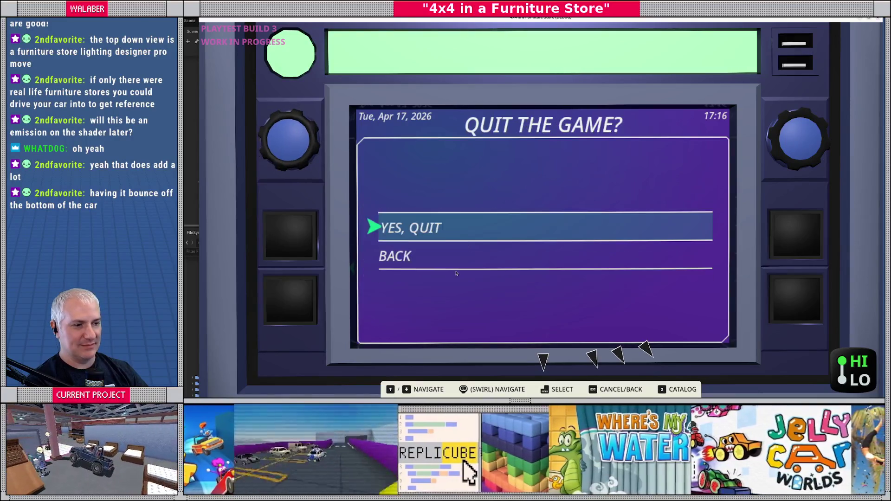
click(454, 233)
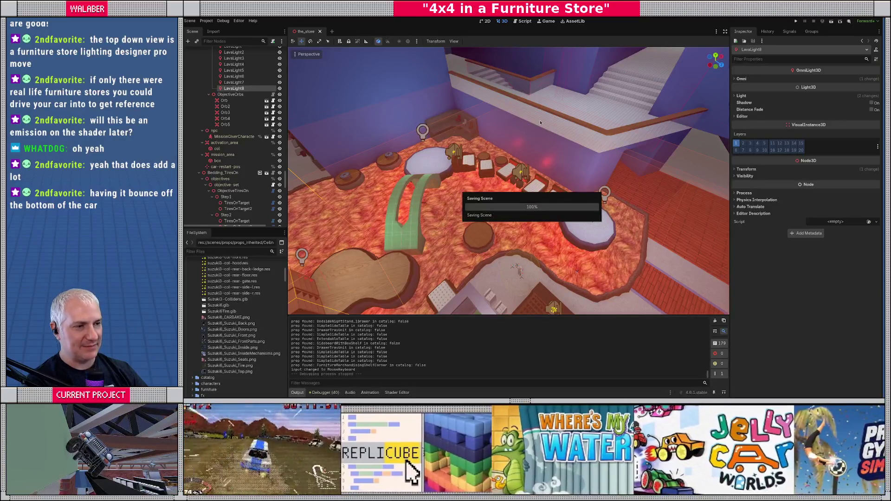
Hide the LavaTest lava floor and save the store scene
mouse_move(520, 145)
mouse_down()
mouse_move(551, 171)
mouse_move(556, 194)
mouse_move(533, 141)
mouse_move(560, 76)
mouse_move(543, 126)
mouse_move(302, 119)
mouse_up()
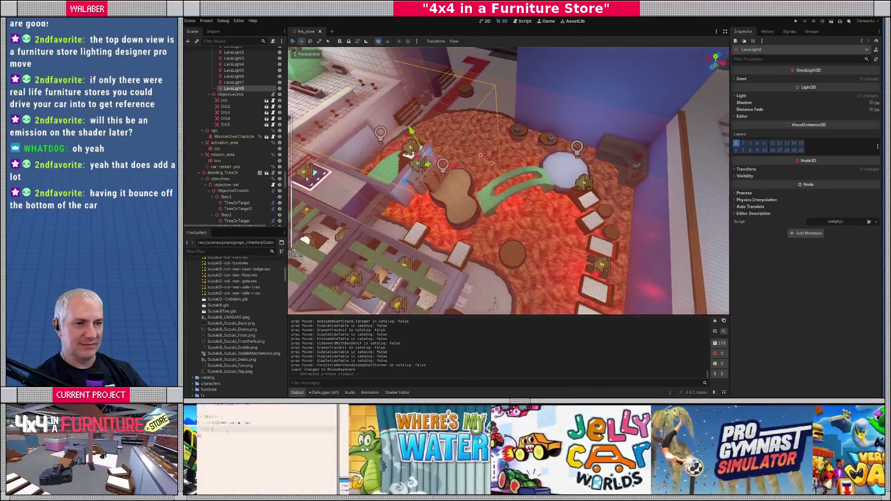
scroll(232, 116, up, 3)
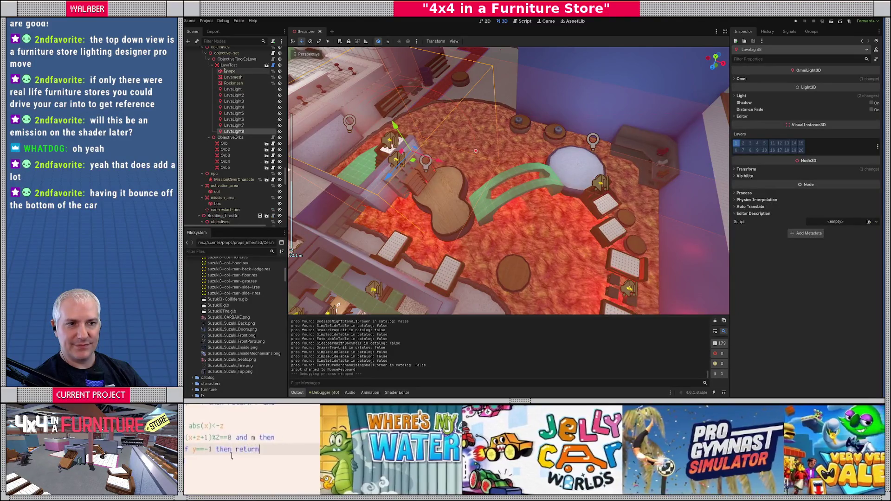
click(226, 66)
click(279, 66)
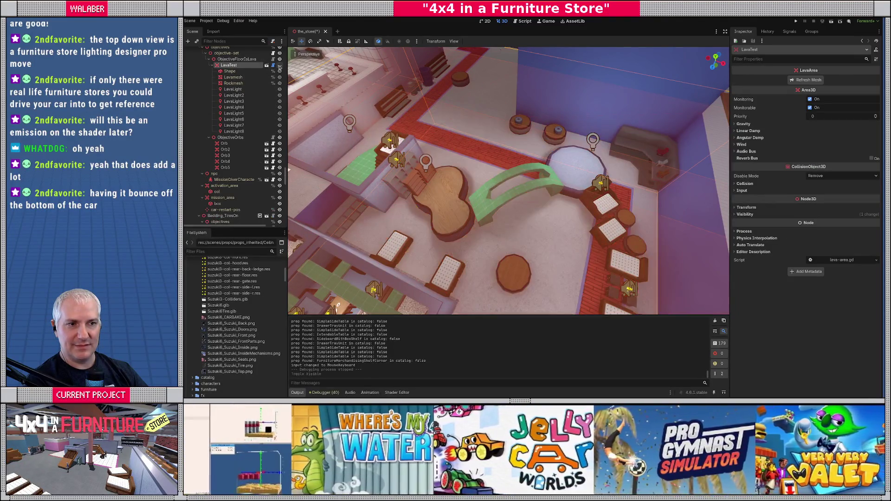
click(216, 67)
key(ctrl+s)
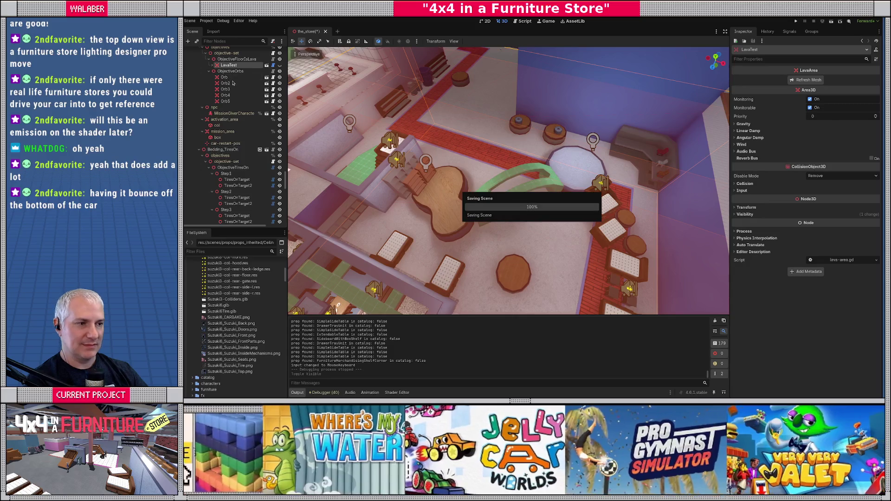
Orbit around the store for a lower angle and launch a new test run
scroll(474, 187, down, 5)
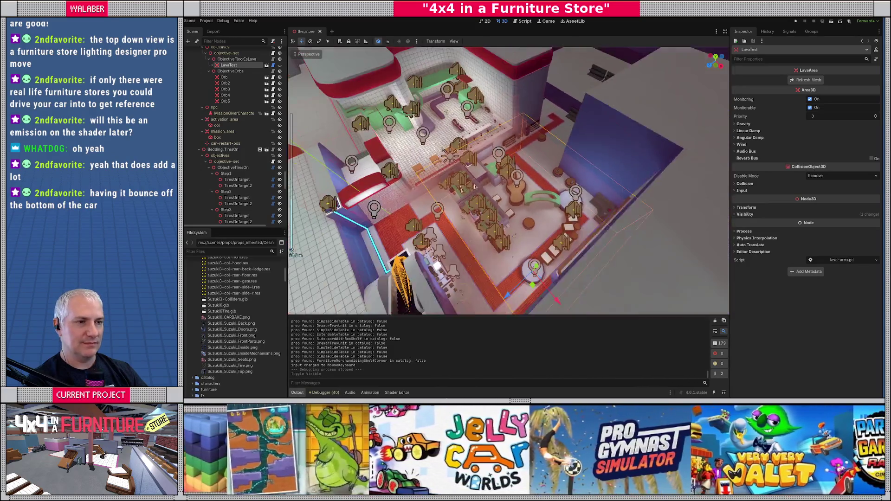
drag(474, 187, 385, 191)
drag(445, 167, 458, 169)
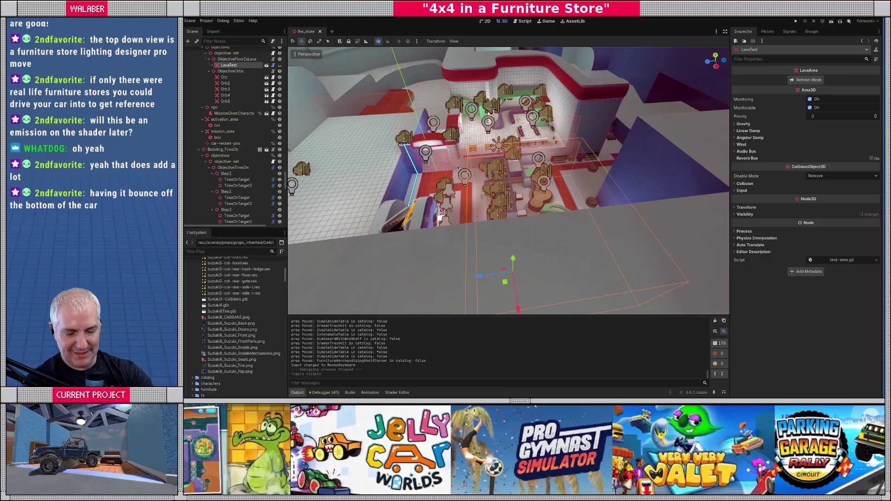
key(F5)
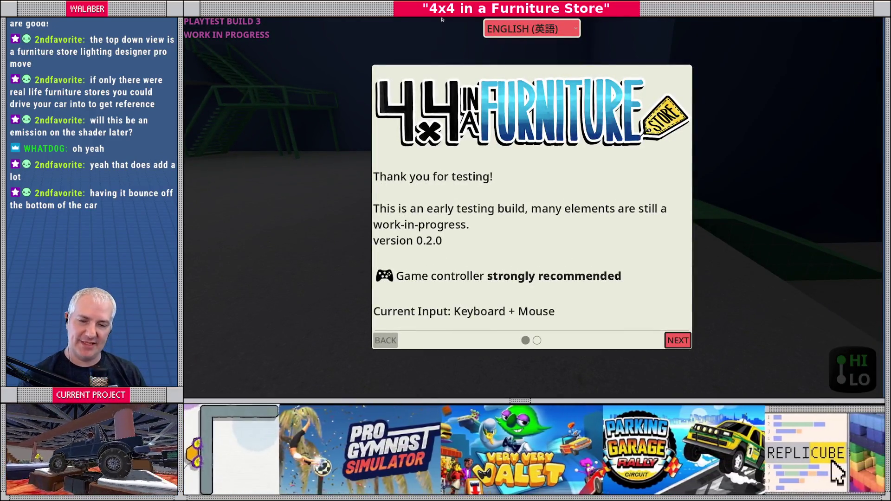
Get past the intro and drive the jeep across the store floor into the blue corridor
key(Return)
key(Return)
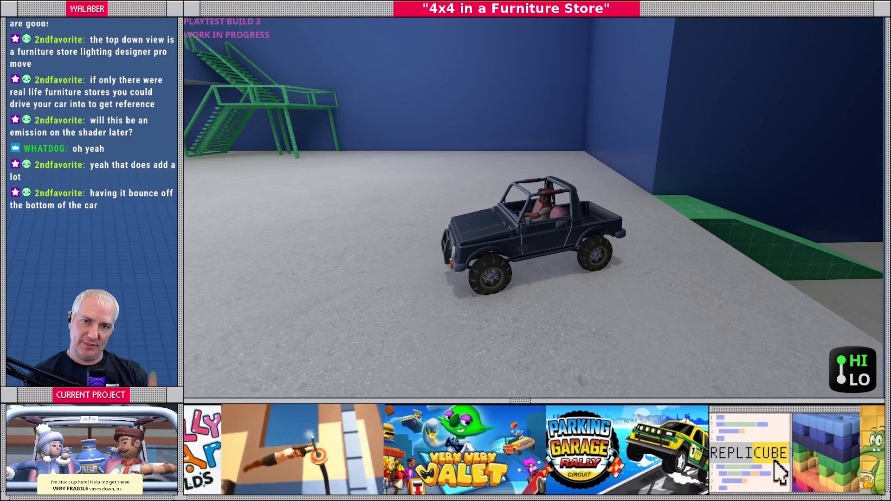
key(Left)
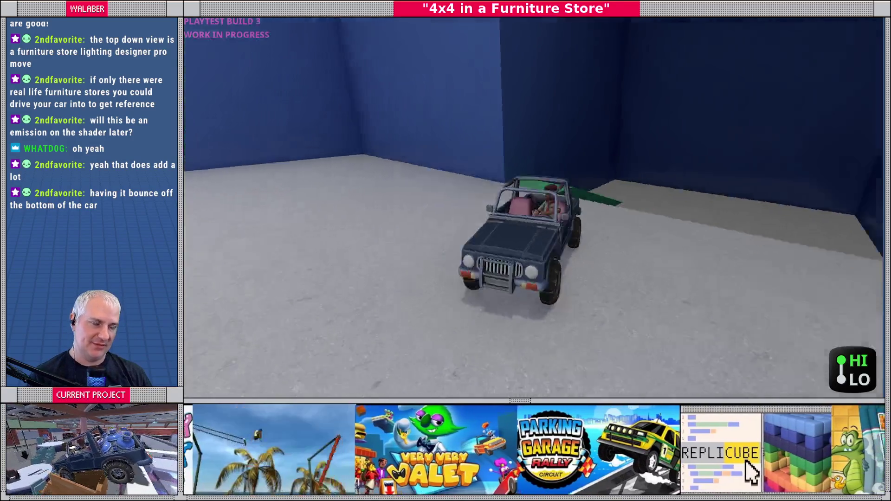
key(Left)
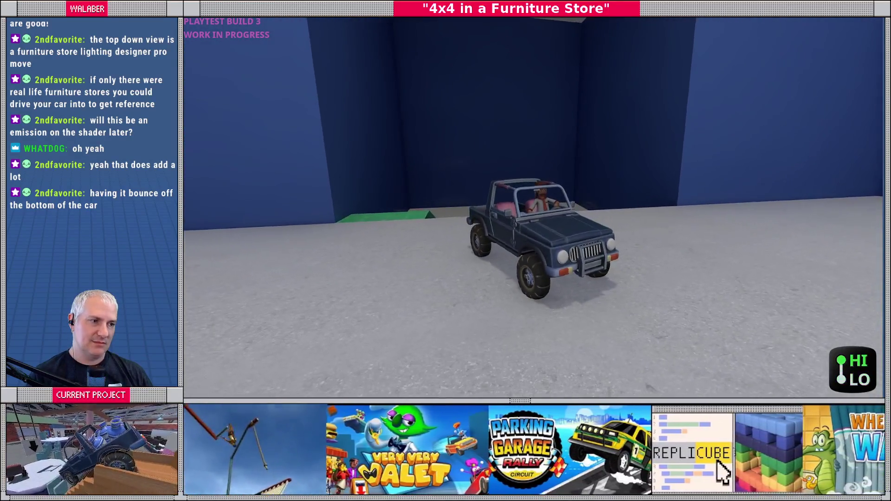
key(Left)
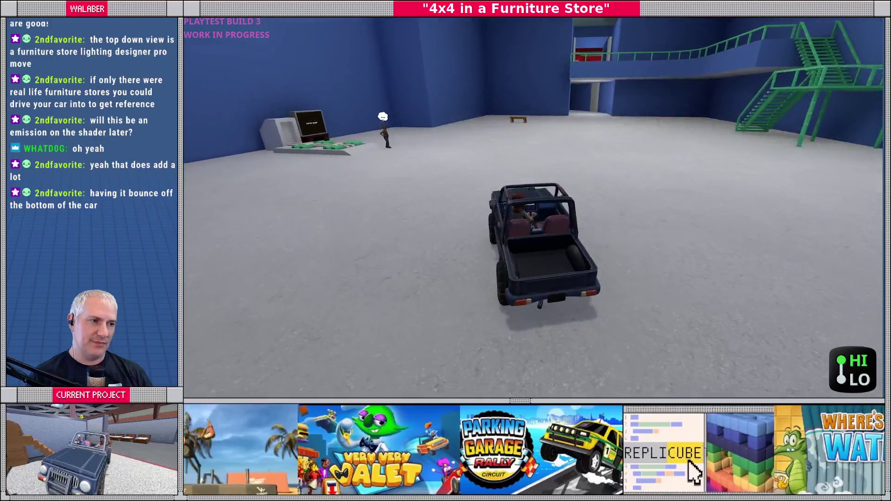
key(Right)
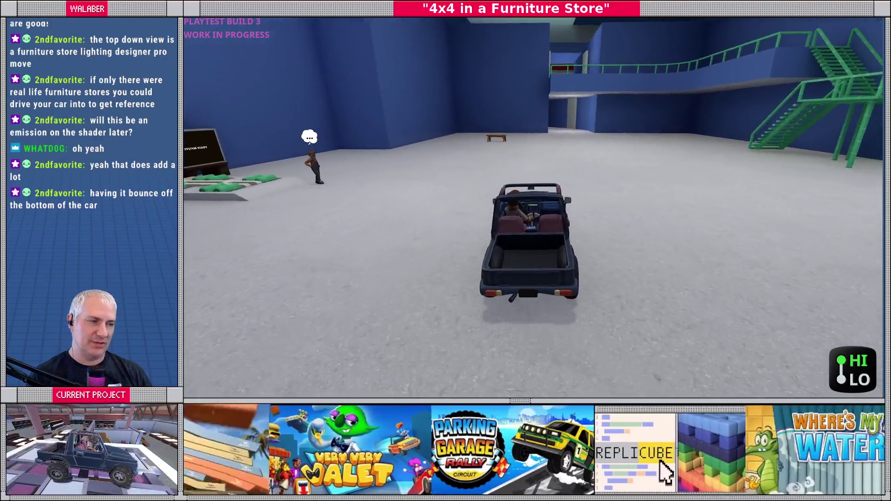
key(Left)
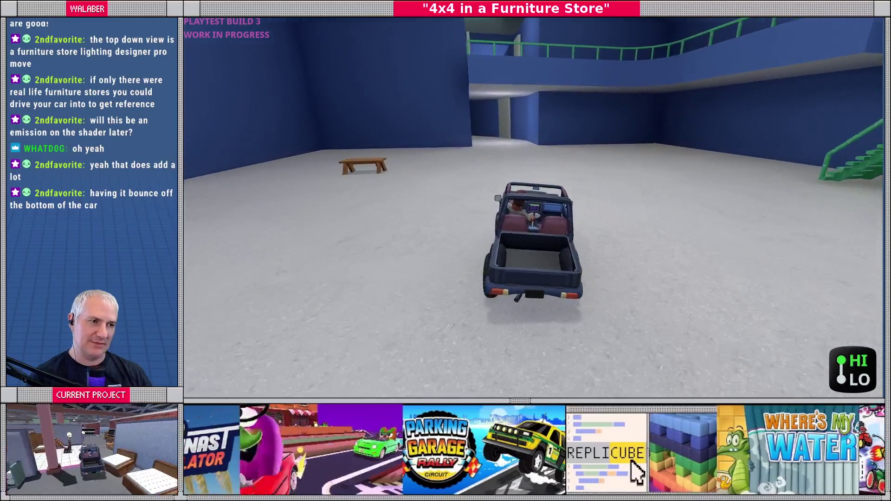
key(Up)
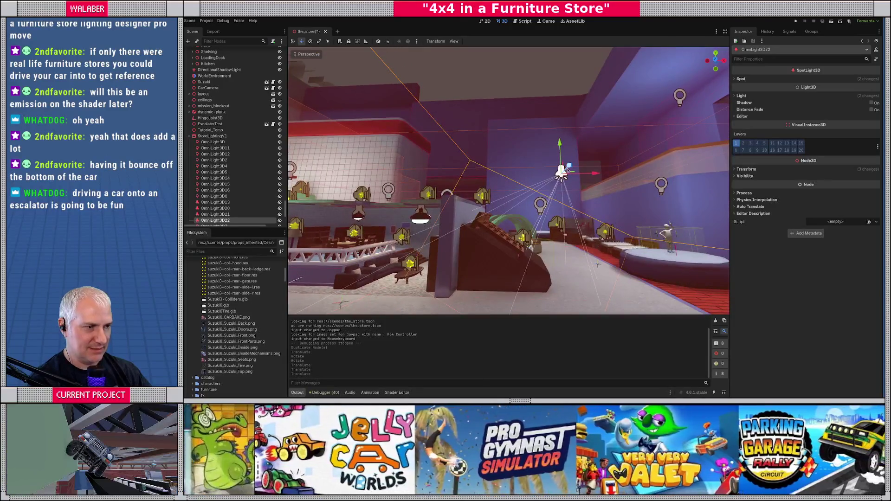
Raise the OmniLight3D22 spotlight slightly and rebake the StoreLightingV1 lightmaps
drag(562, 146, 573, 162)
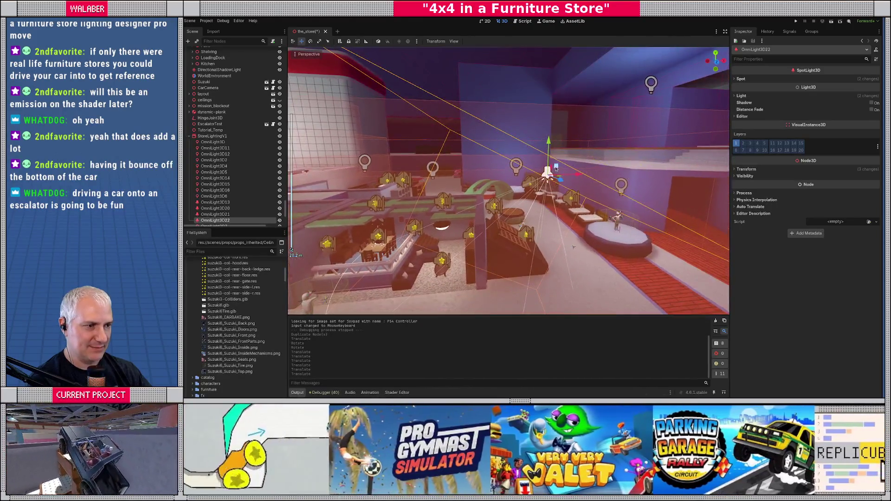
drag(562, 166, 564, 167)
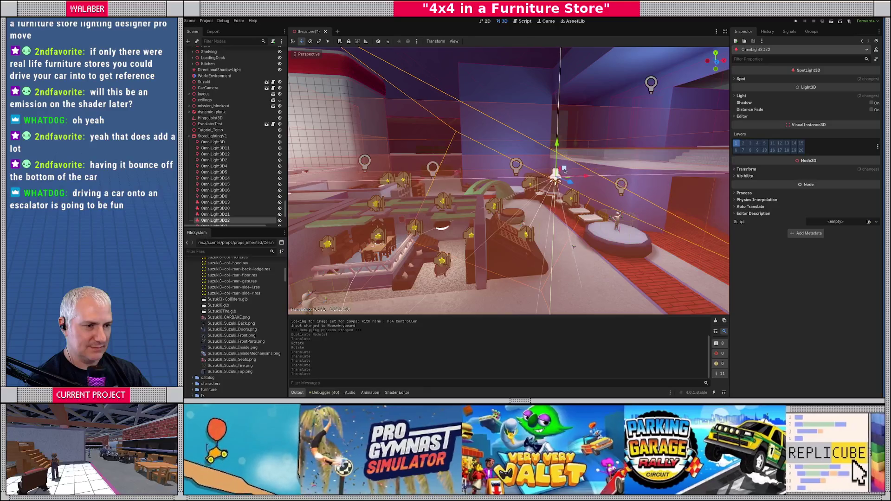
drag(565, 169, 563, 167)
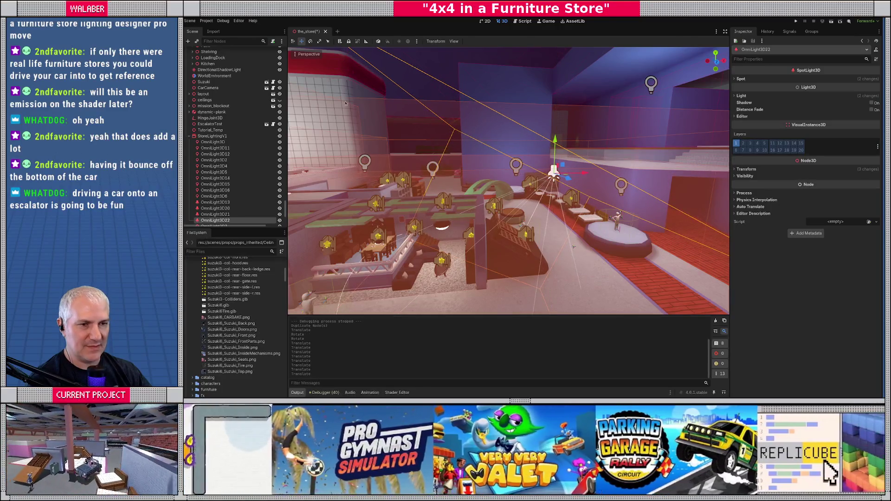
click(213, 136)
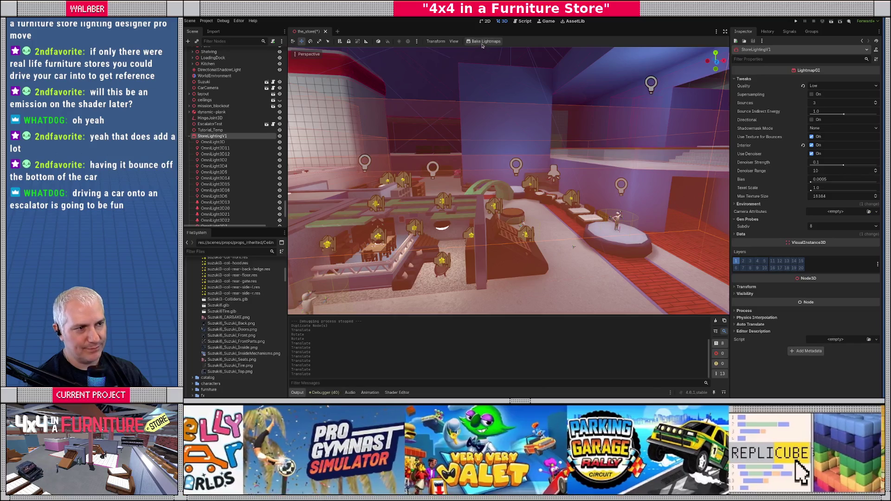
click(482, 43)
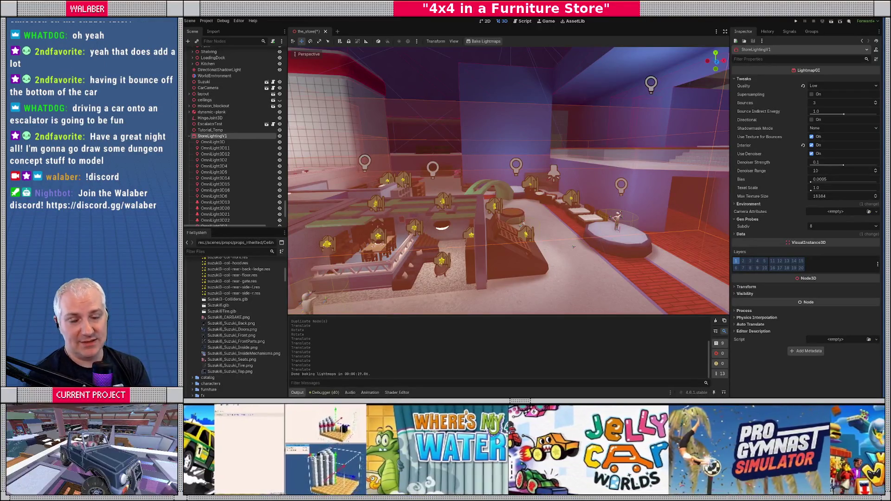
key(w)
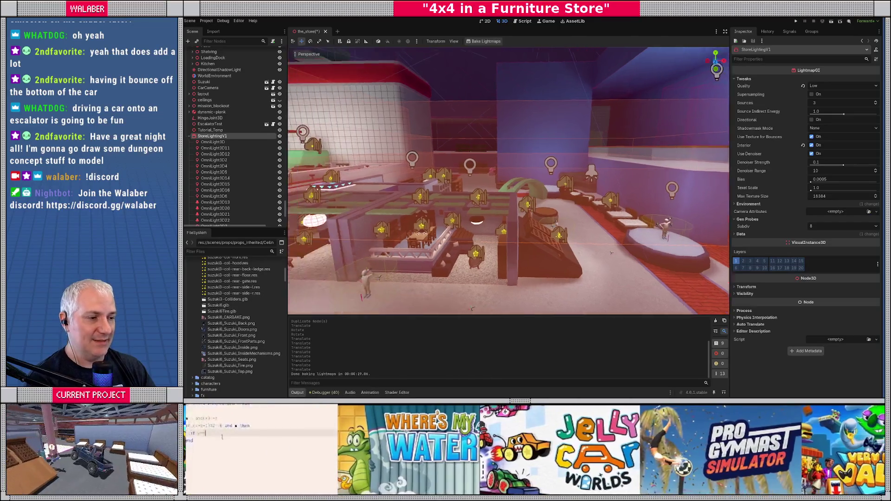
key(w)
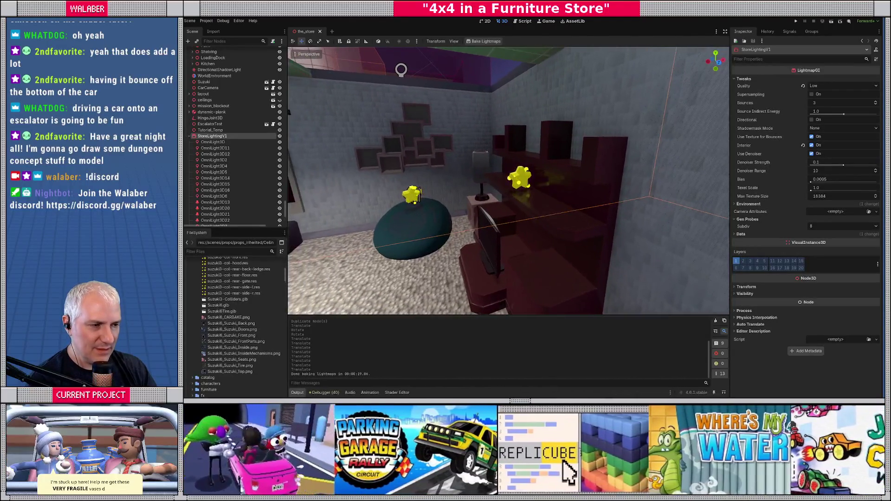
scroll(508, 181, up, 3)
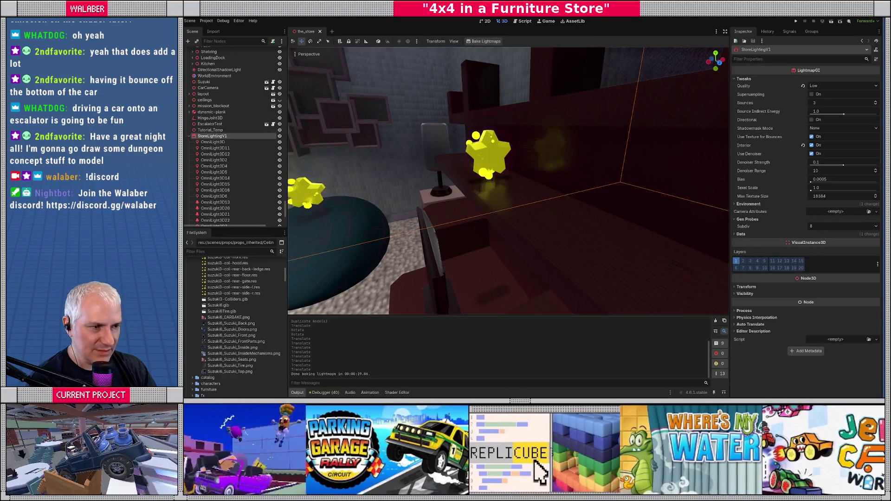
scroll(508, 181, down, 10)
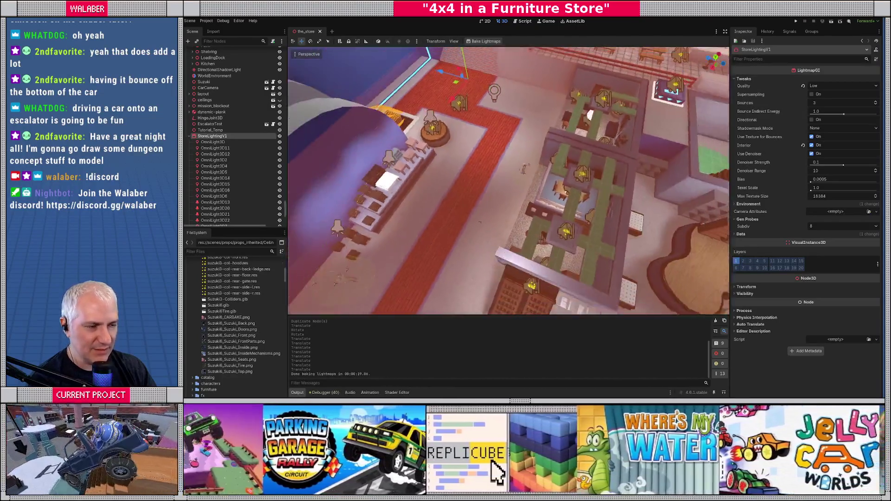
drag(524, 168, 495, 235)
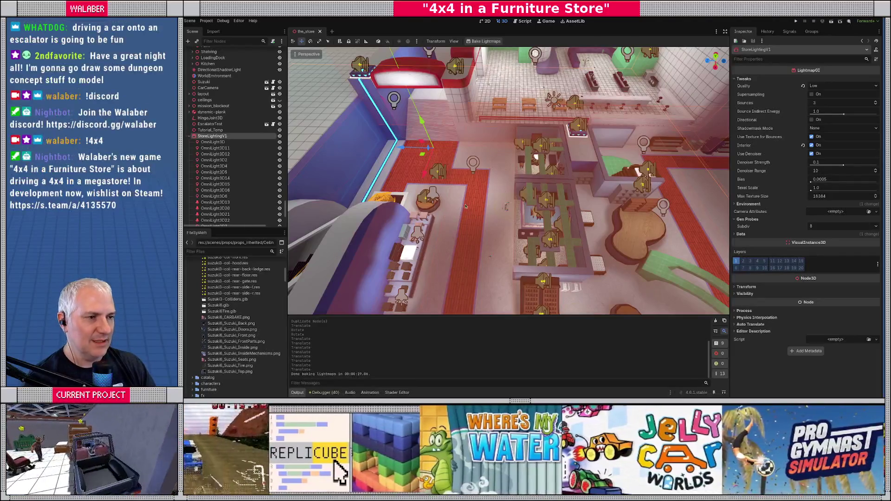
scroll(506, 206, up, 10)
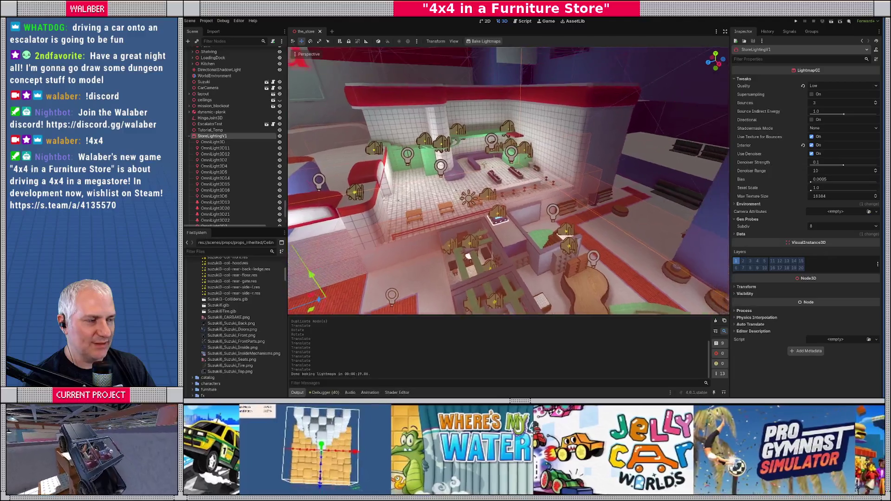
scroll(508, 180, down, 5)
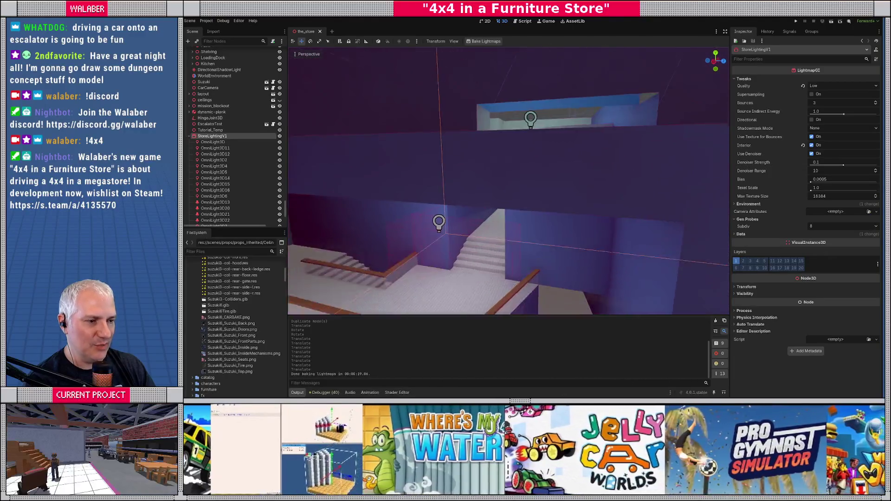
scroll(508, 180, up, 10)
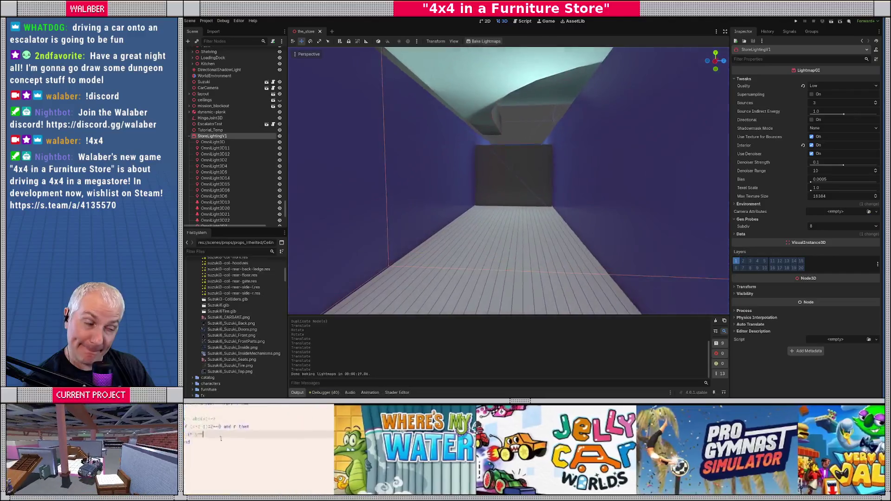
scroll(508, 181, down, 5)
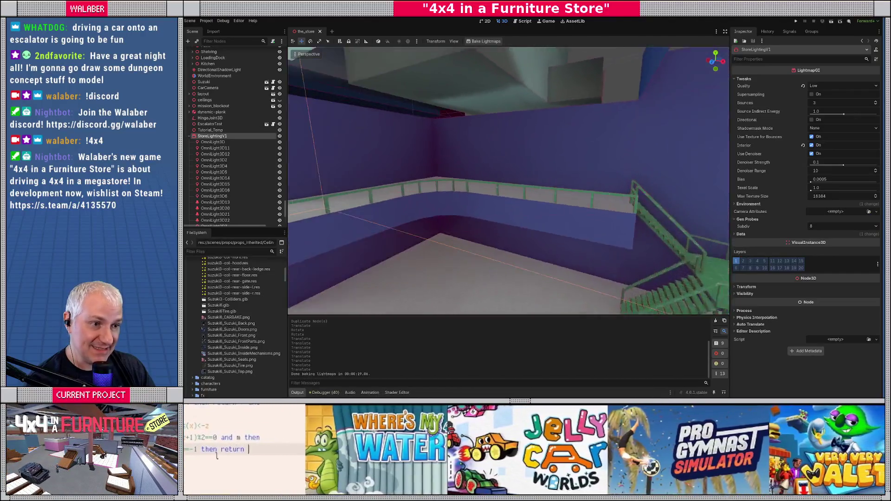
Collapse StoreLightingV1's lights, hide the ceilings, and fly into the KAGU store
click(189, 137)
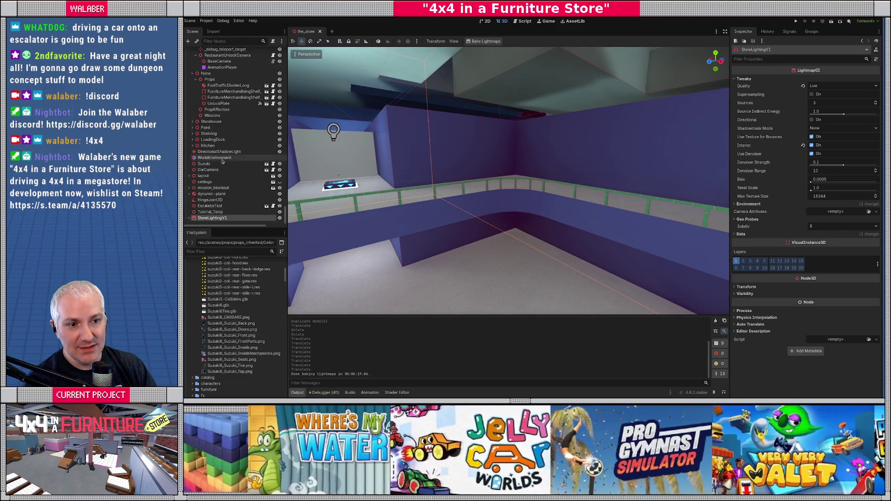
click(280, 181)
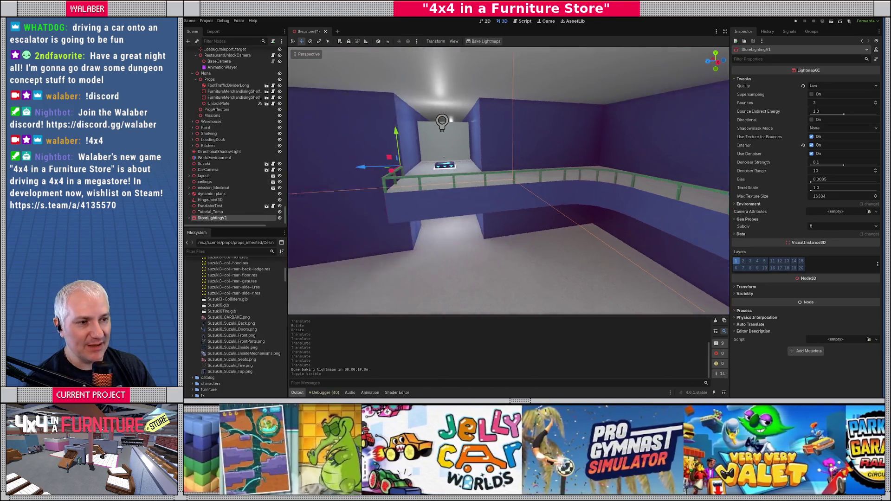
key(w)
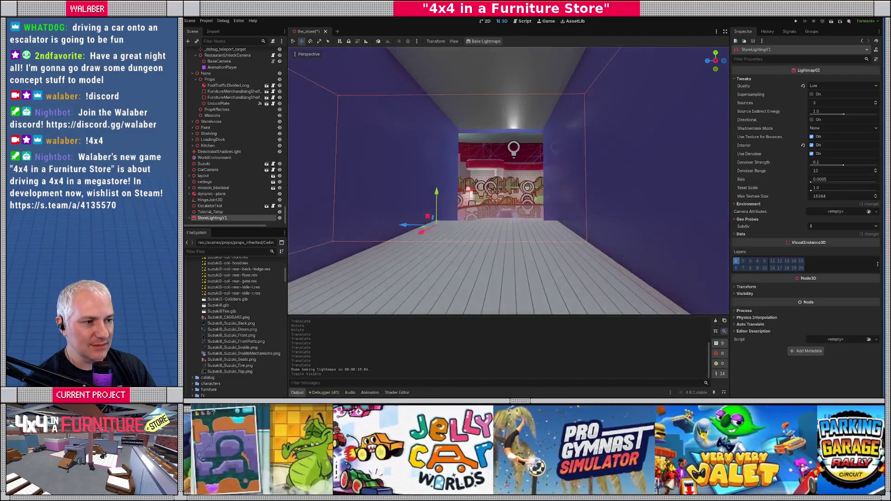
key(w)
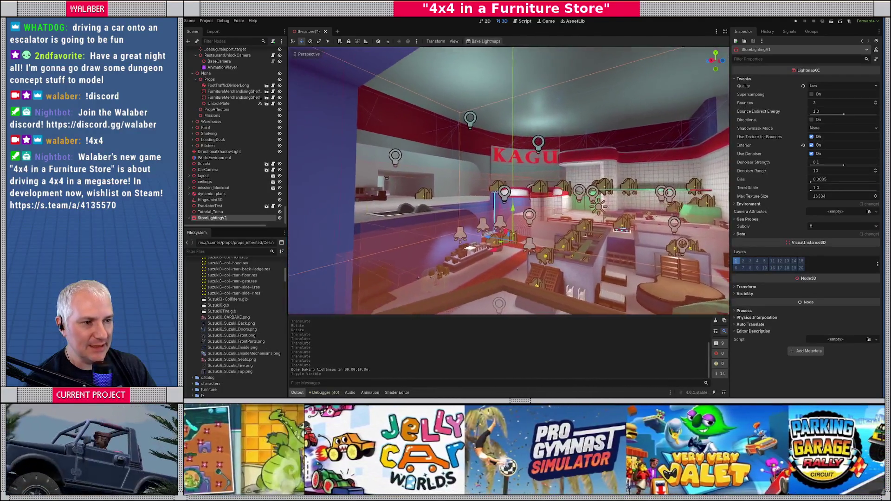
key(w)
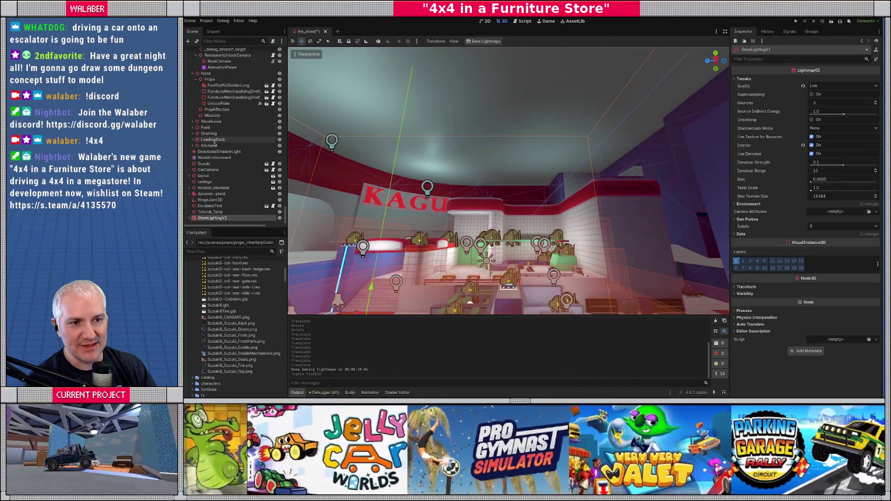
Adjust the view inside the store and select the ceilings node
scroll(215, 123, up, 3)
scroll(215, 123, up, 10)
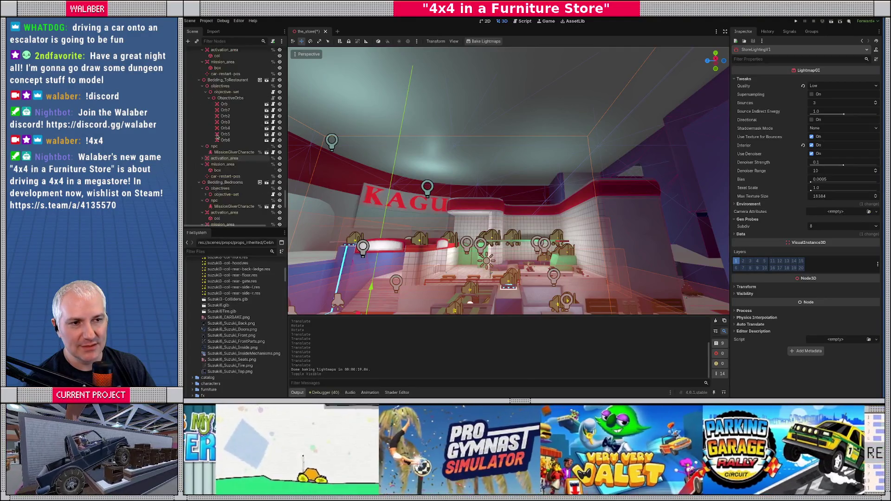
scroll(215, 144, down, 15)
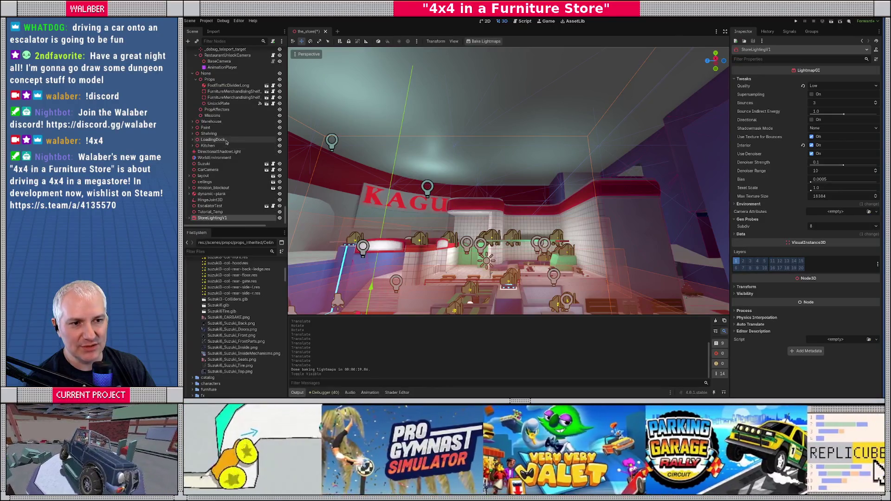
click(209, 182)
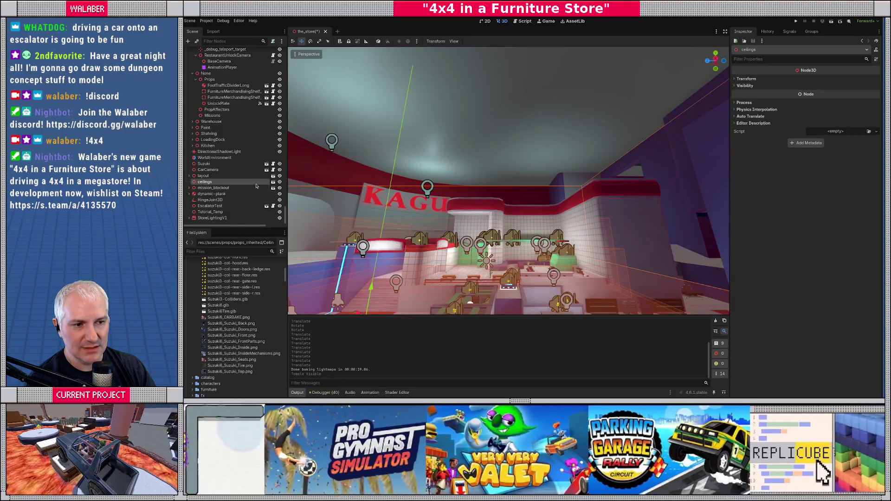
Make the ceilings' children editable and give LevelShell_Main-ceiling the Asphalt007 normal map
right_click(257, 185)
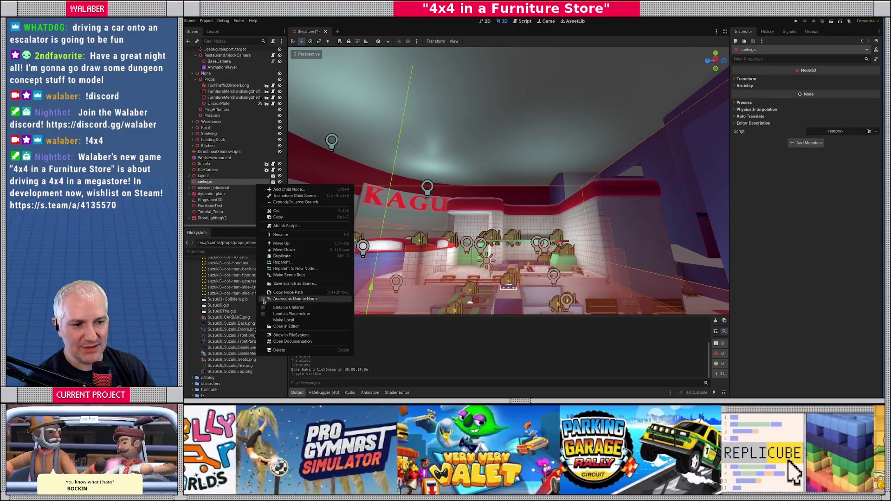
click(273, 307)
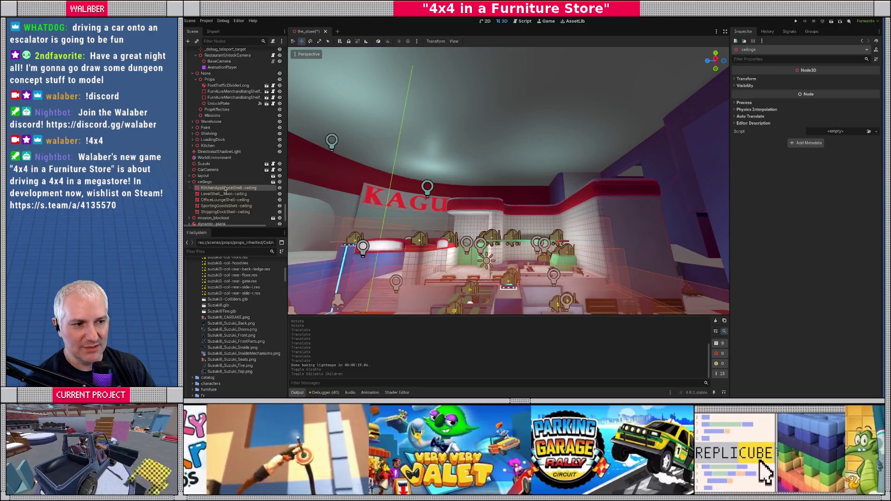
click(226, 193)
click(863, 234)
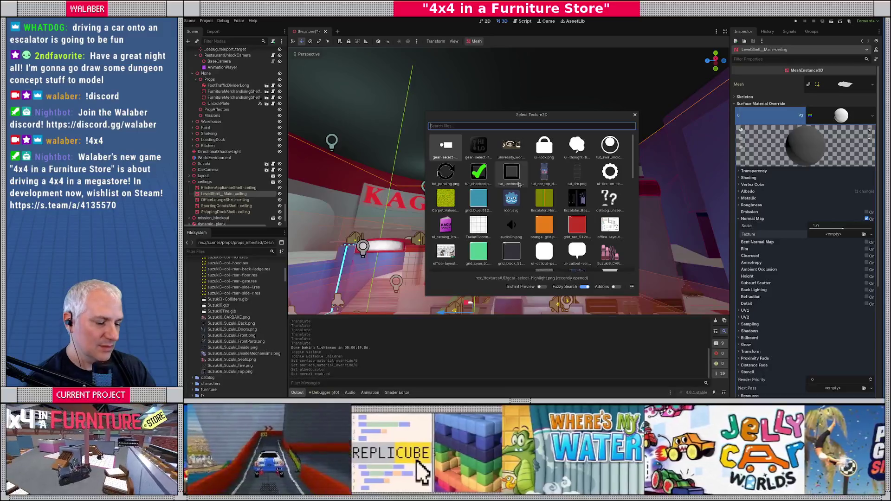
text(nor)
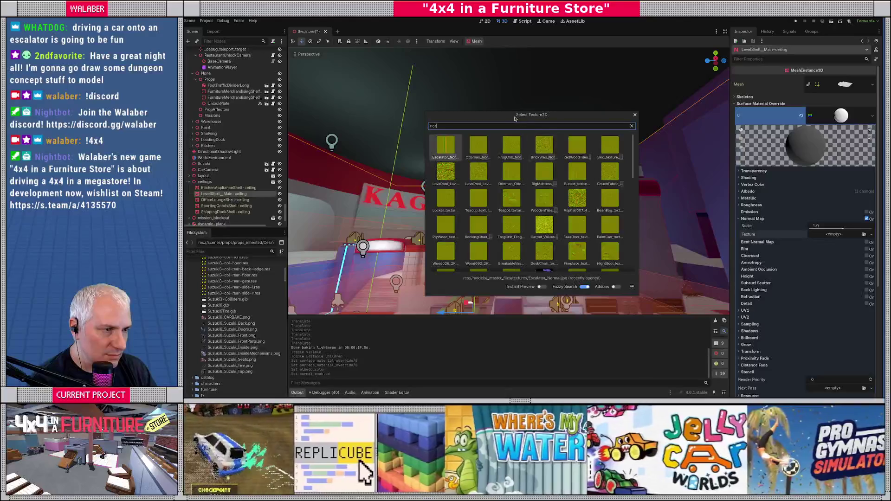
key(ctrl+a)
text(asph)
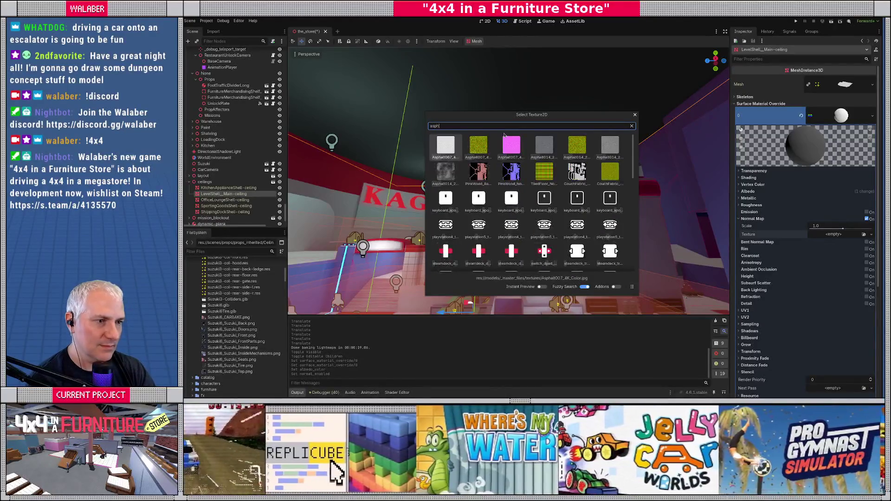
double_click(479, 150)
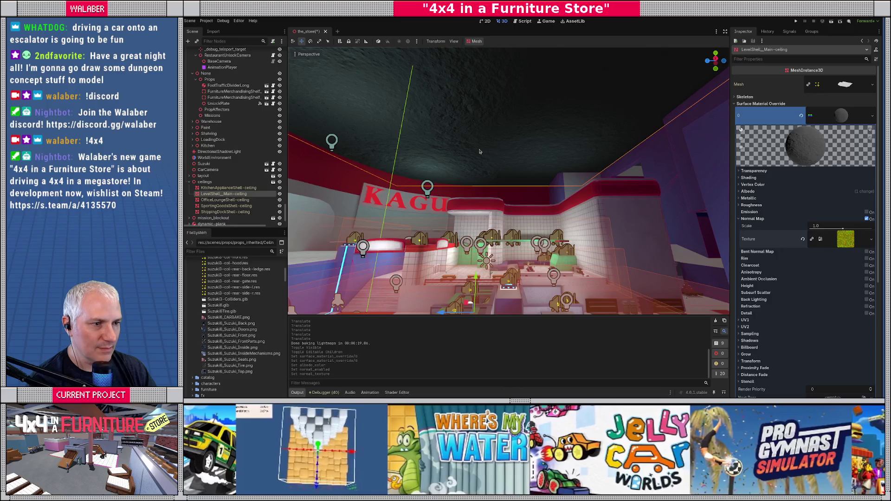
Set the ceiling material's Normal Map Scale to 0.2, trying 0.1 first
mouse_move(518, 160)
mouse_down()
mouse_move(518, 125)
mouse_move(518, 160)
mouse_up()
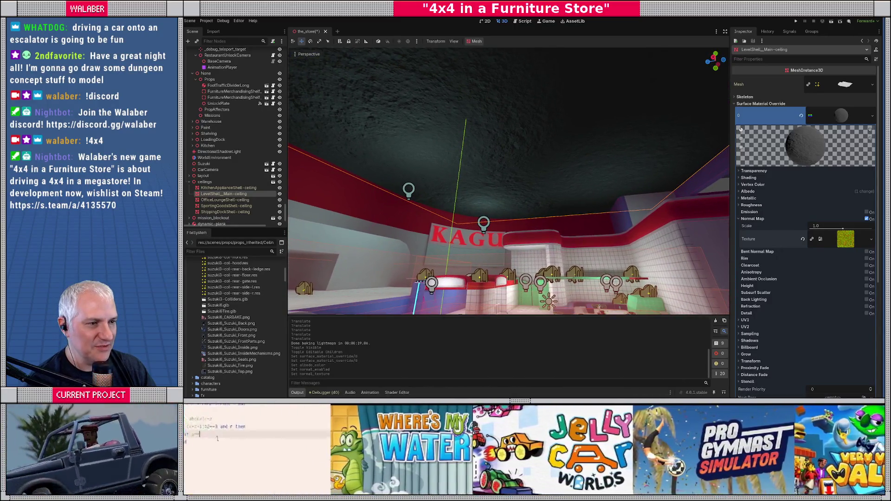
click(827, 226)
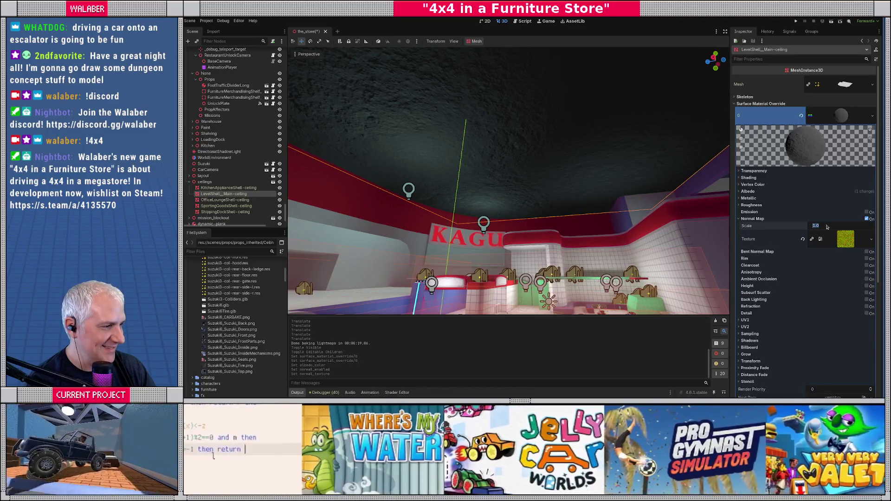
text(0.1)
key(Return)
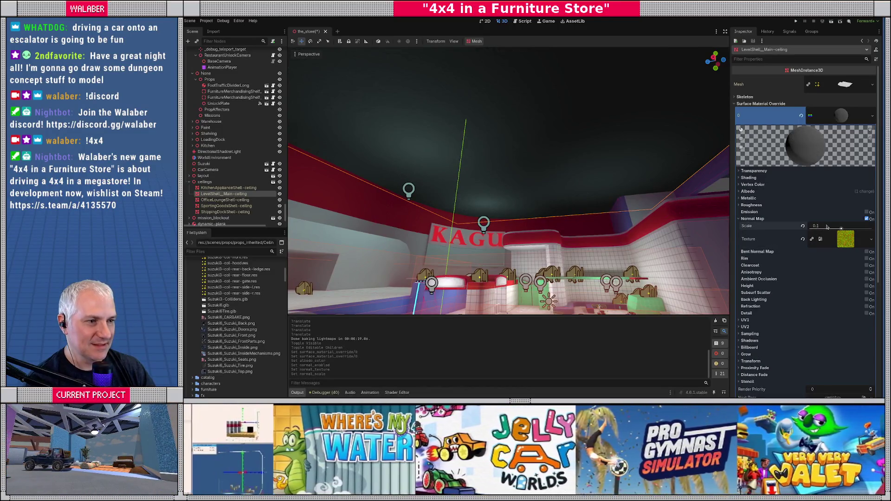
click(827, 226)
text(0.2)
key(Return)
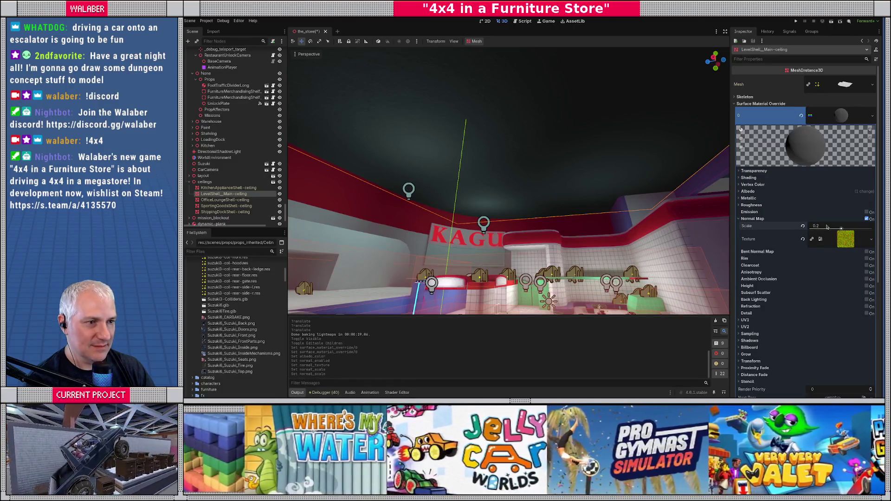
mouse_move(510, 185)
mouse_down()
mouse_move(482, 153)
mouse_move(509, 209)
mouse_up()
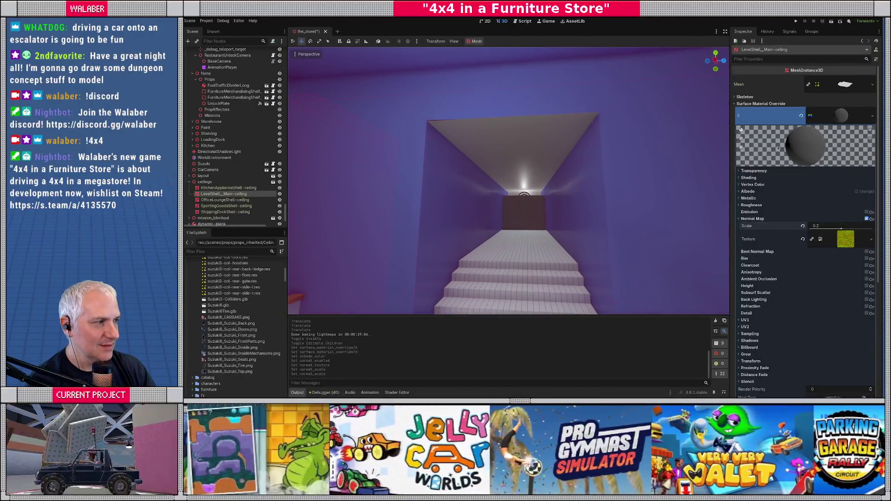
Check the ceiling material's Roughness settings and reopen its slot options
click(872, 116)
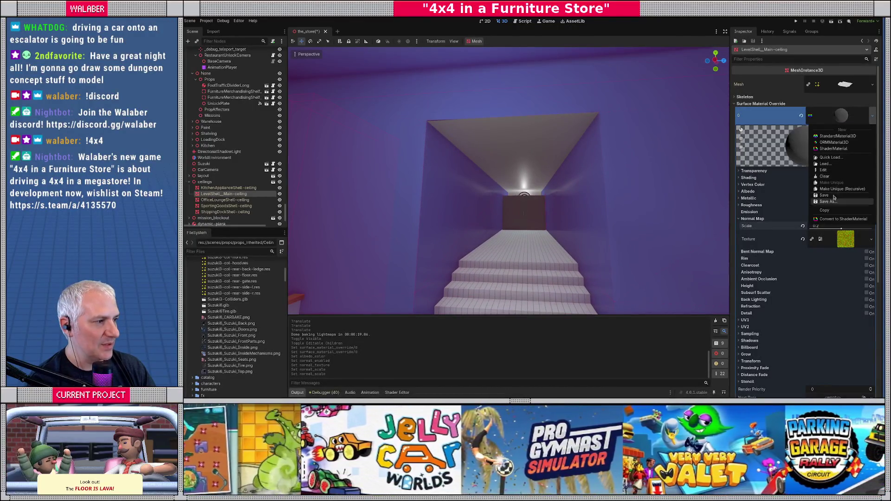
click(755, 216)
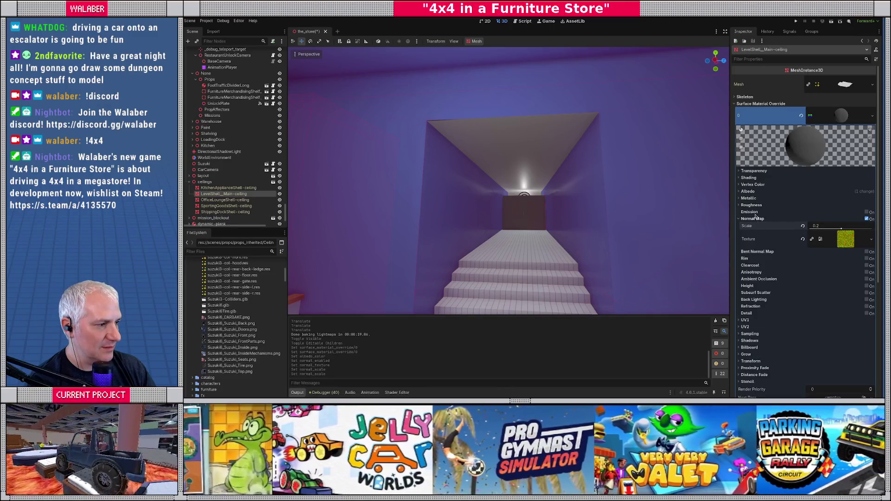
click(751, 204)
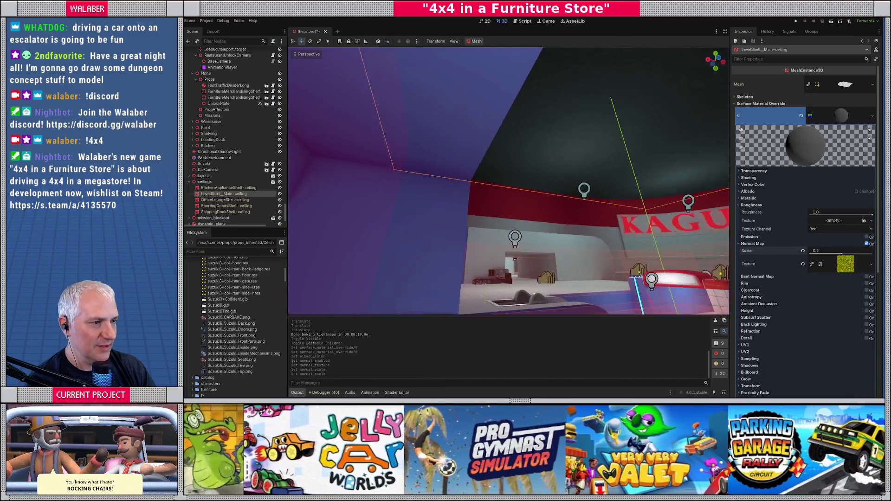
key(s)
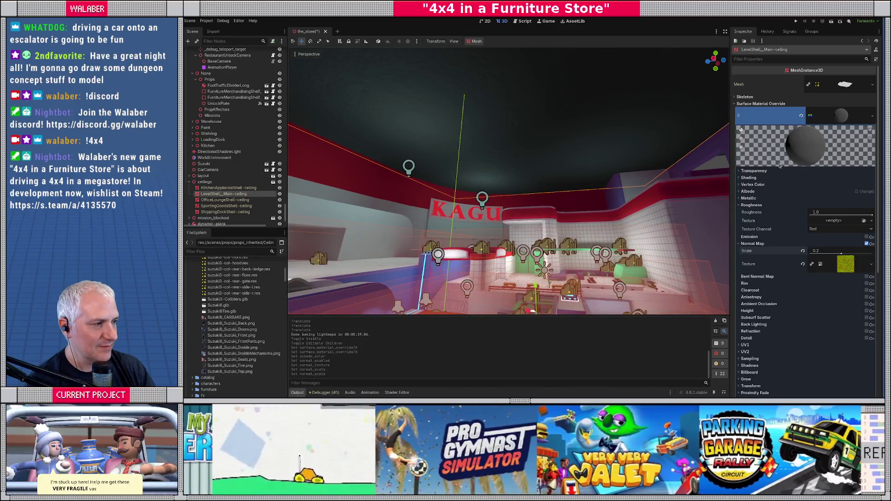
click(872, 115)
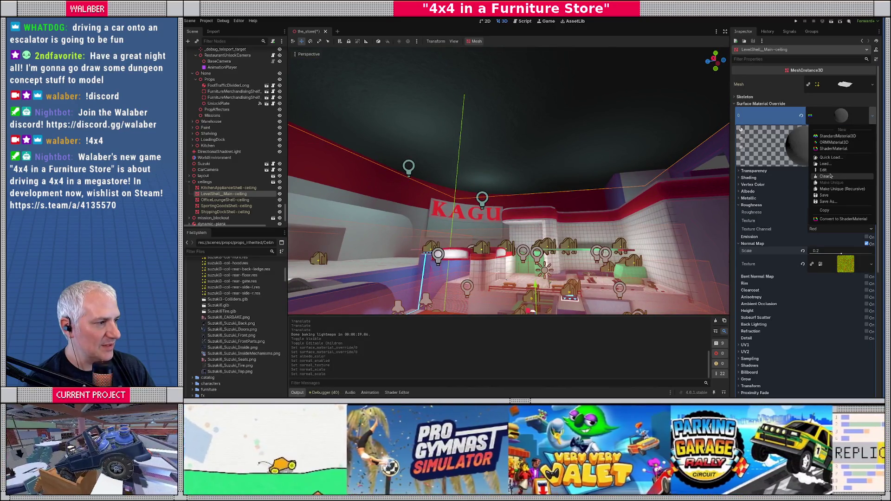
Copy the main ceiling material and paste it onto the KitchenApplianceShell and OfficeLoungeShell ceilings
click(824, 211)
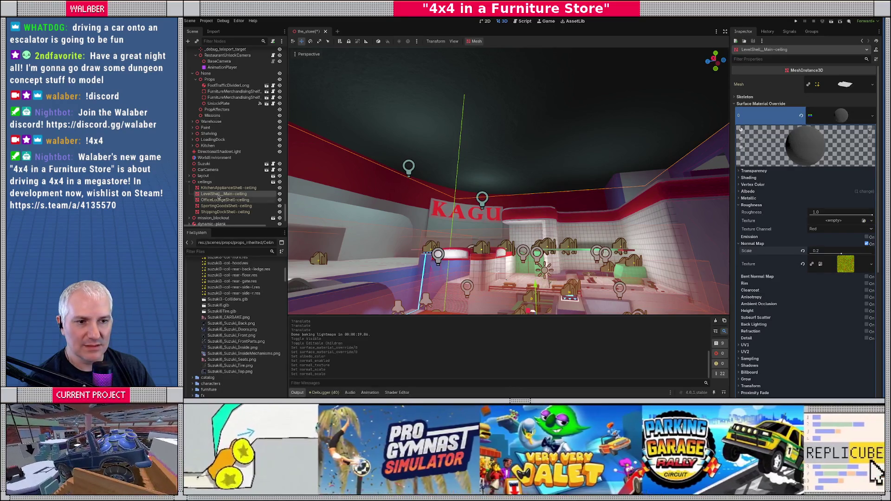
click(216, 188)
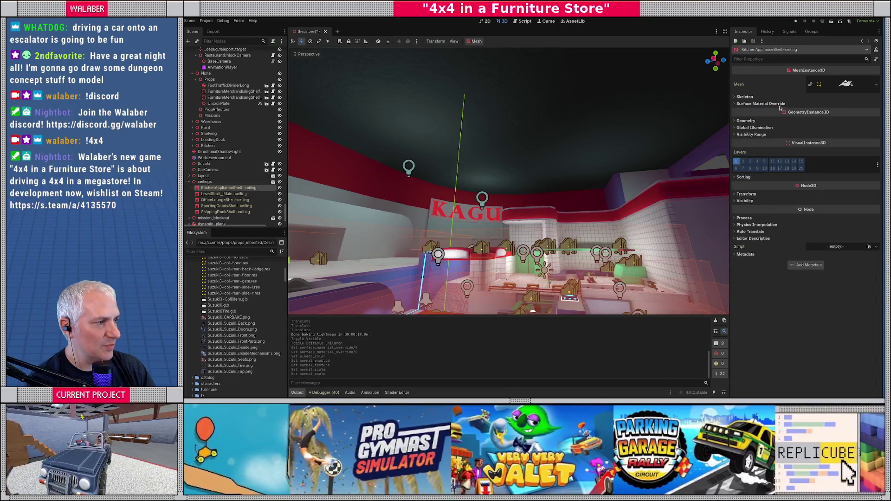
click(876, 111)
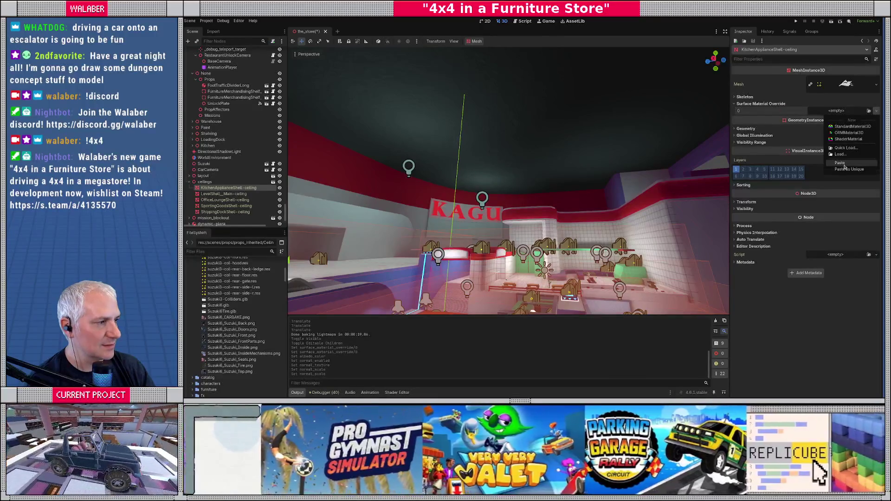
click(844, 170)
click(225, 200)
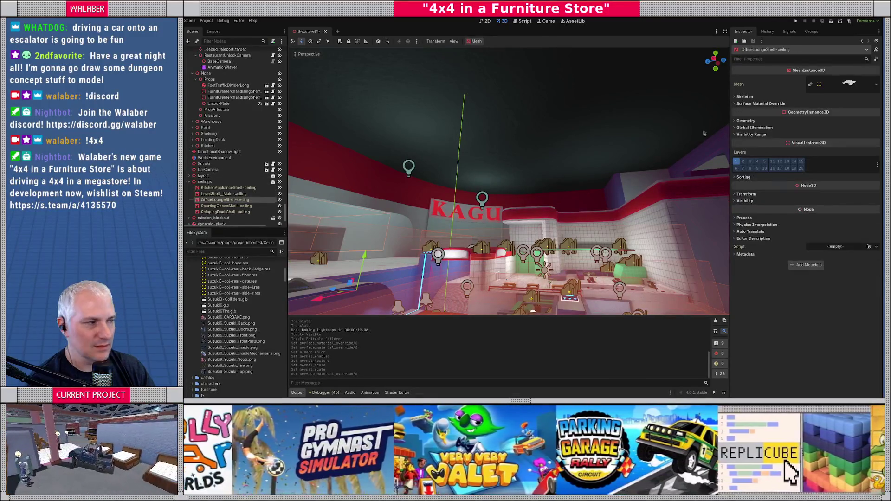
click(780, 103)
click(876, 111)
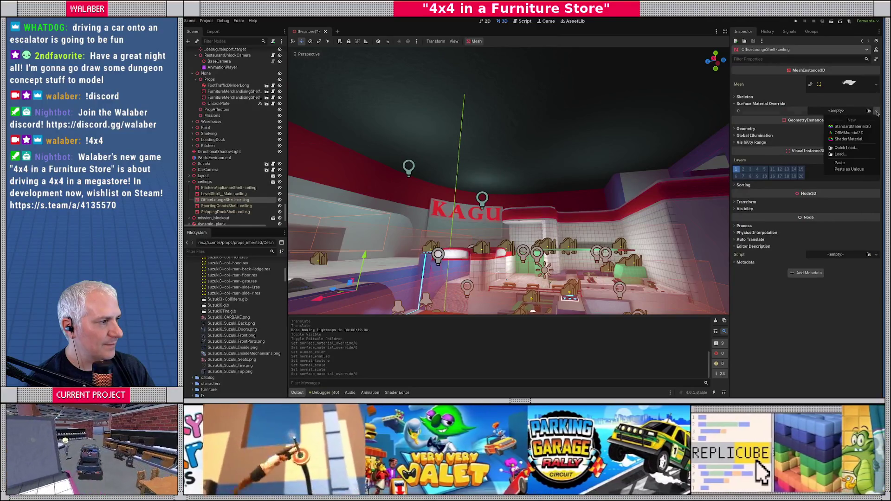
click(852, 161)
Paste the same material into slot 0 of the SportingGoodsShell and ShippingDockShell ceilings
click(225, 206)
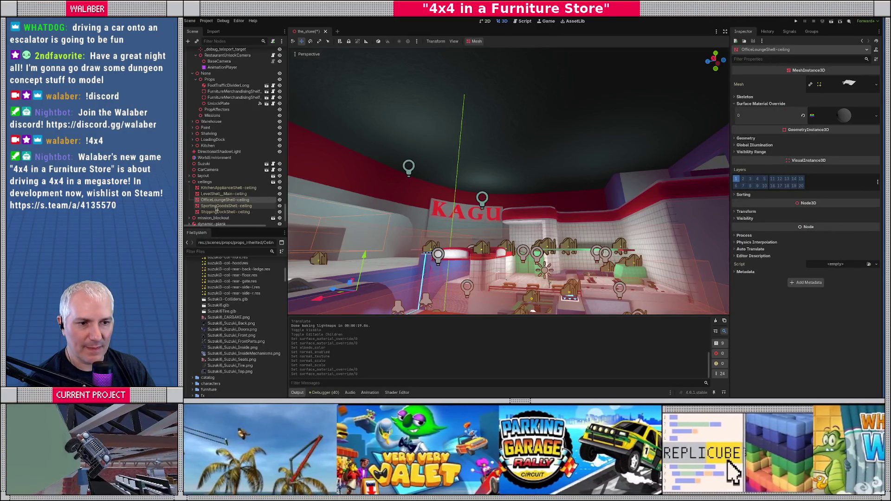
click(770, 103)
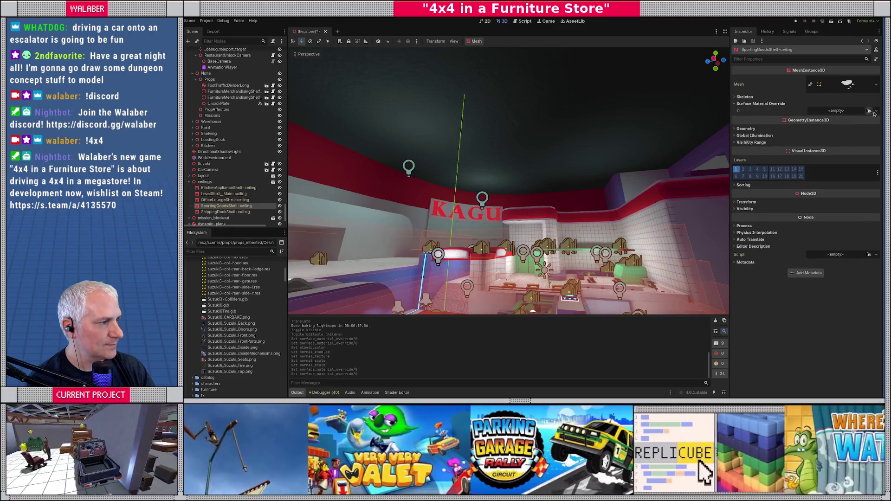
click(875, 111)
click(851, 163)
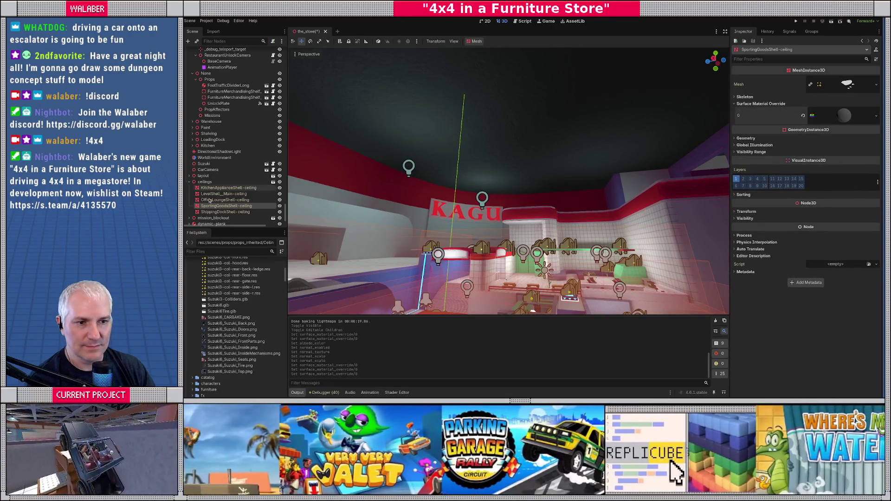
double_click(220, 212)
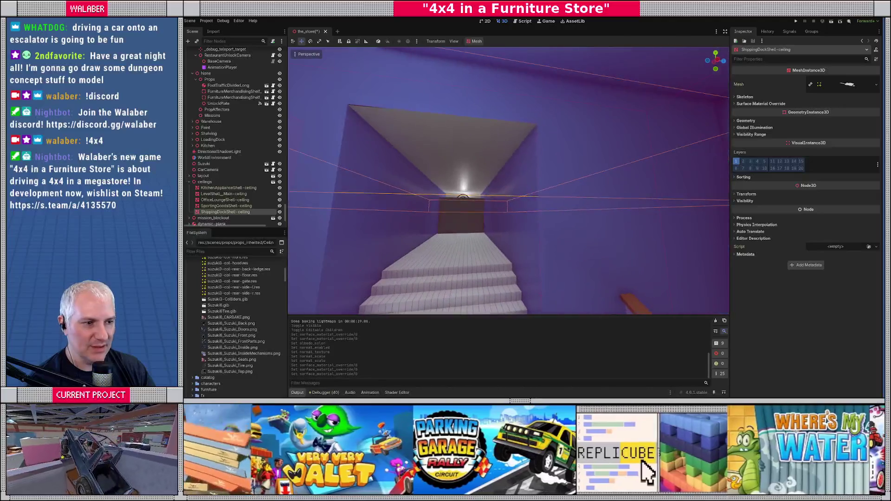
click(761, 104)
click(875, 111)
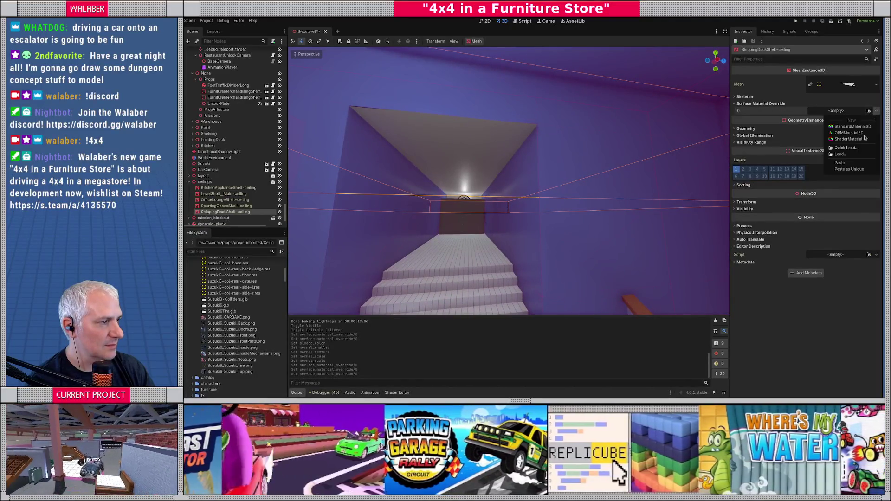
click(853, 164)
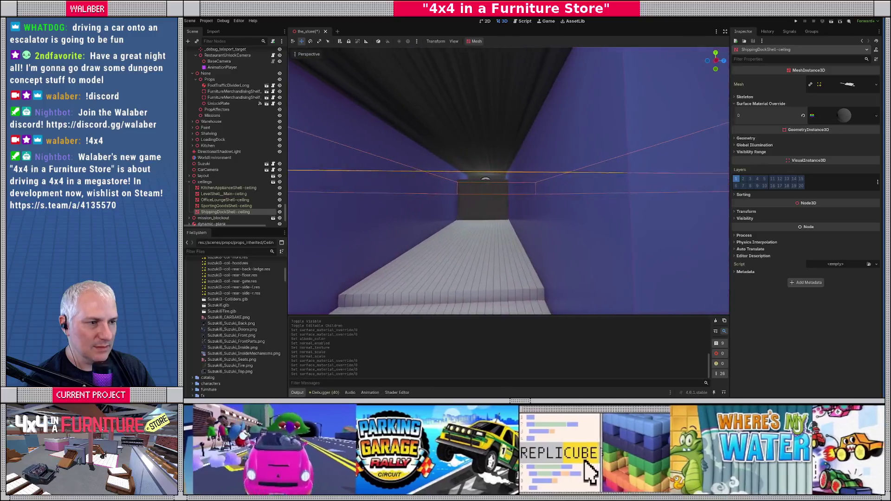
Fly along the corridor to inspect and frame the ShippingDockShell ceiling, then switch to Blender
scroll(508, 181, down, 5)
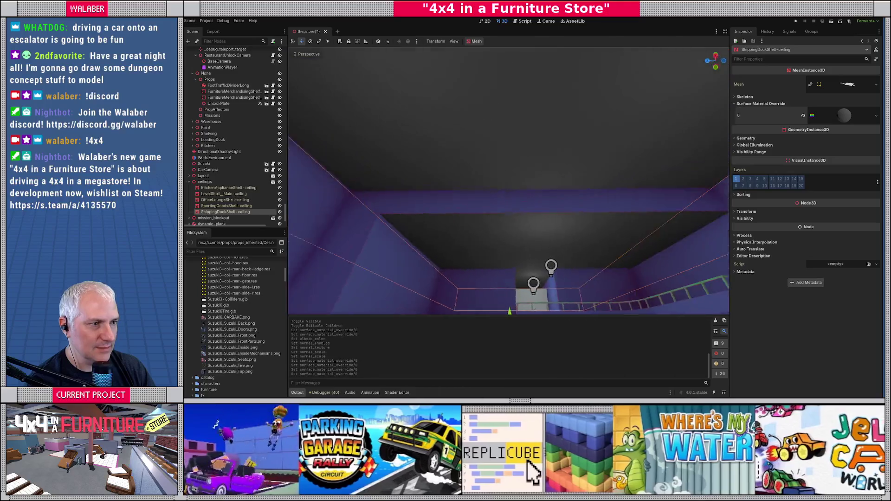
key(w)
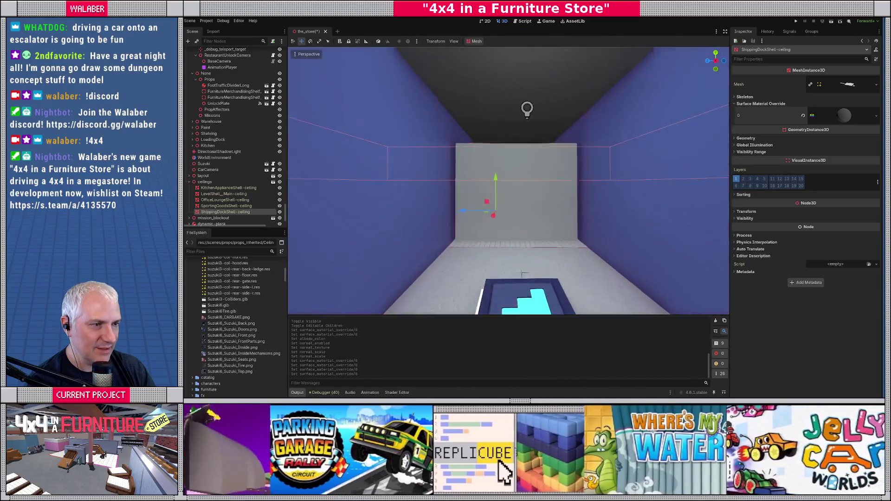
key(w)
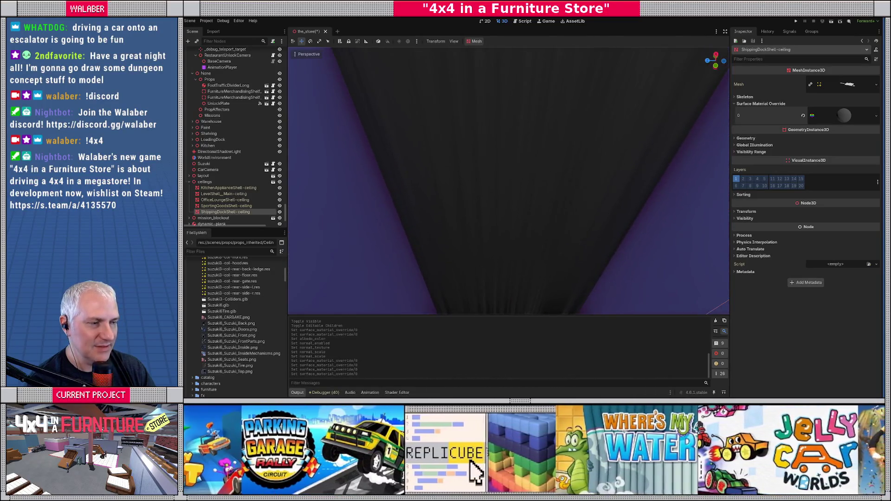
right_click(423, 208)
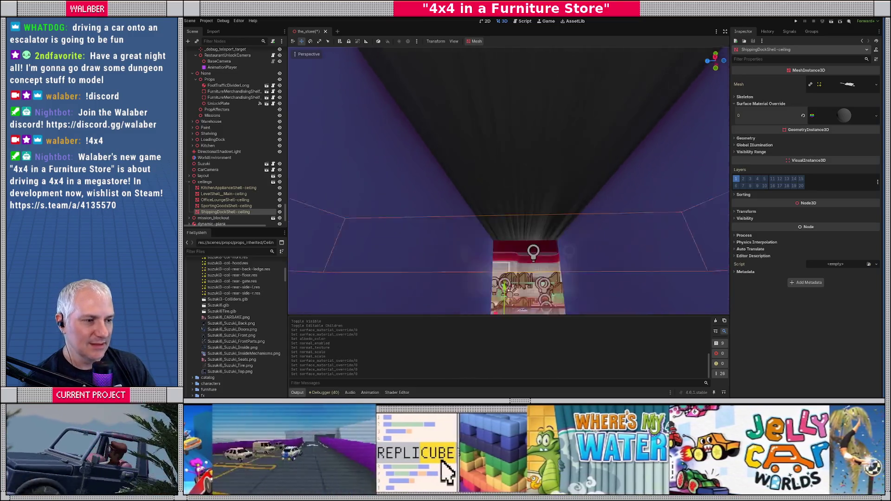
key(s)
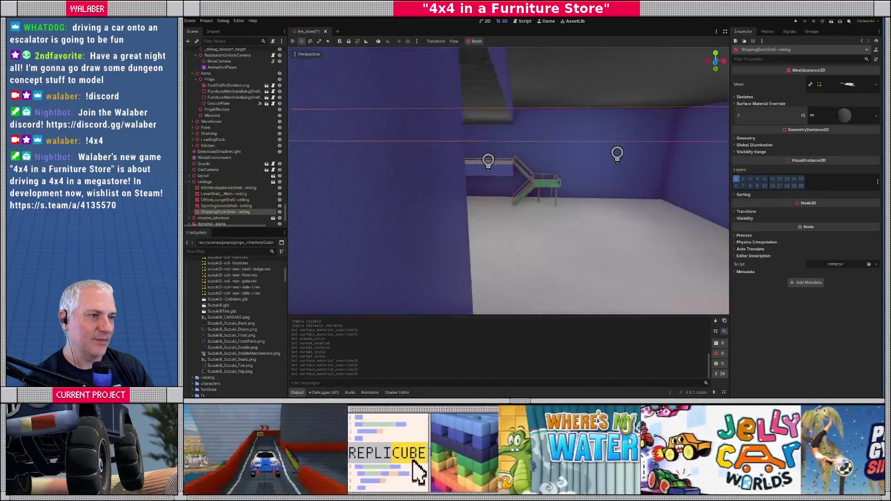
key(f)
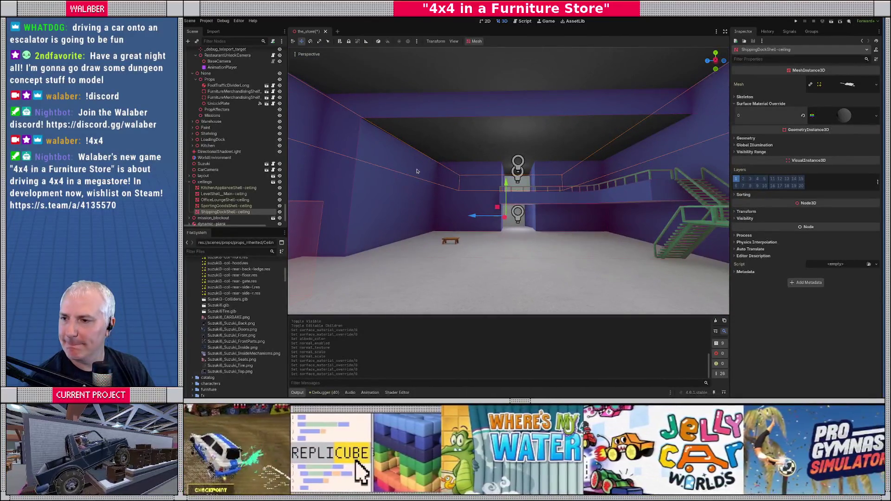
key(alt+Tab)
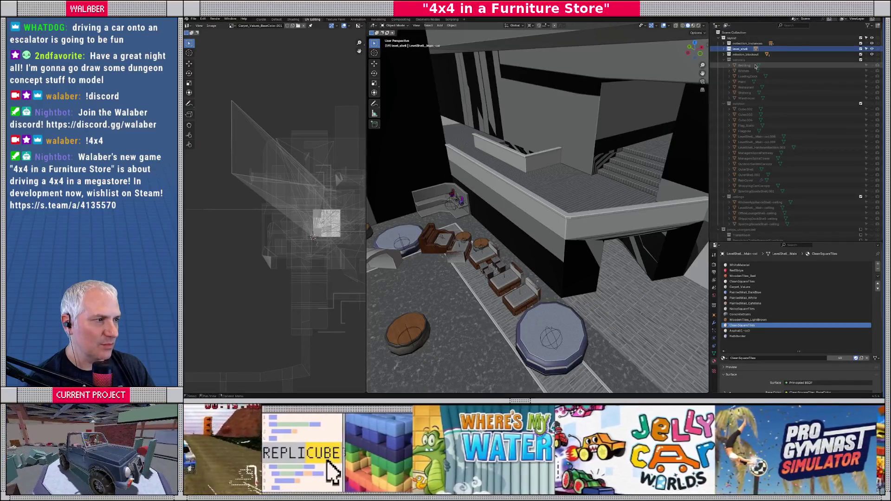
Collapse the Outliner collections and exclude the others, keeping ceilings and layout in the scene
click(724, 61)
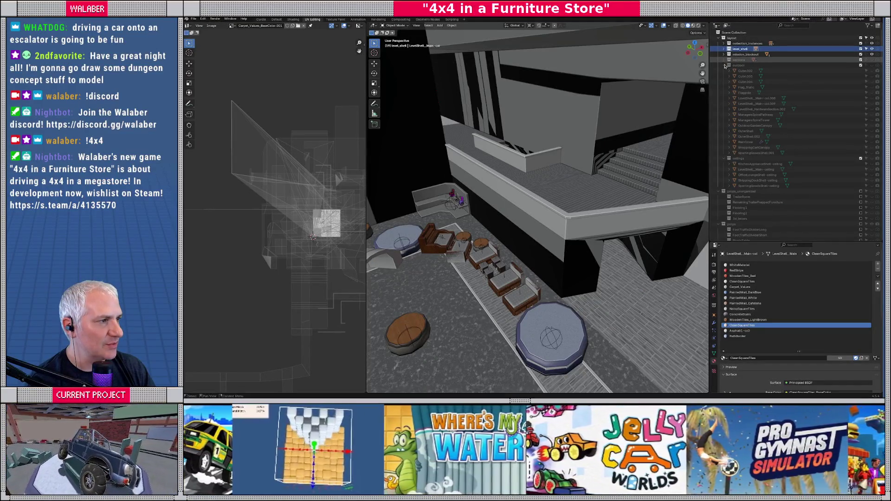
click(724, 65)
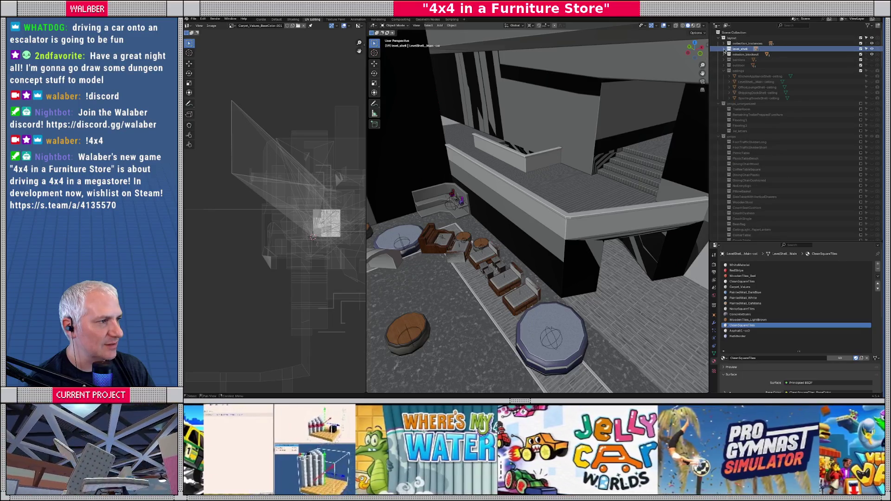
click(723, 70)
click(724, 76)
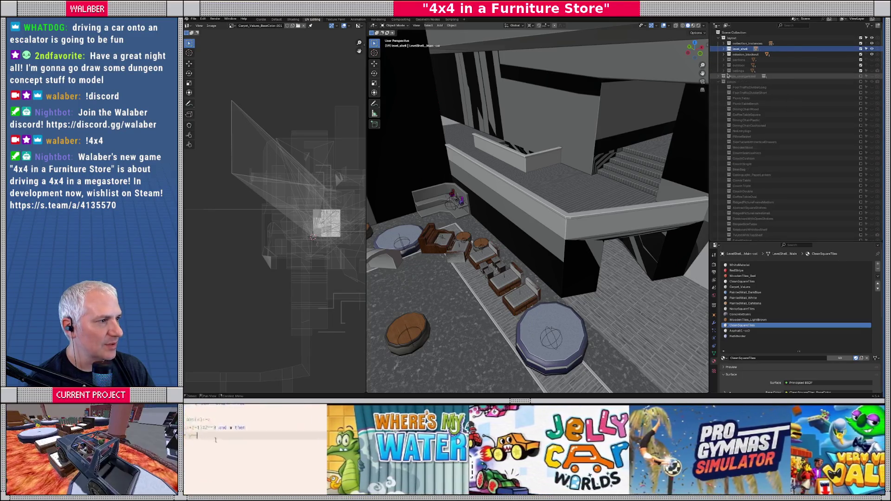
click(860, 71)
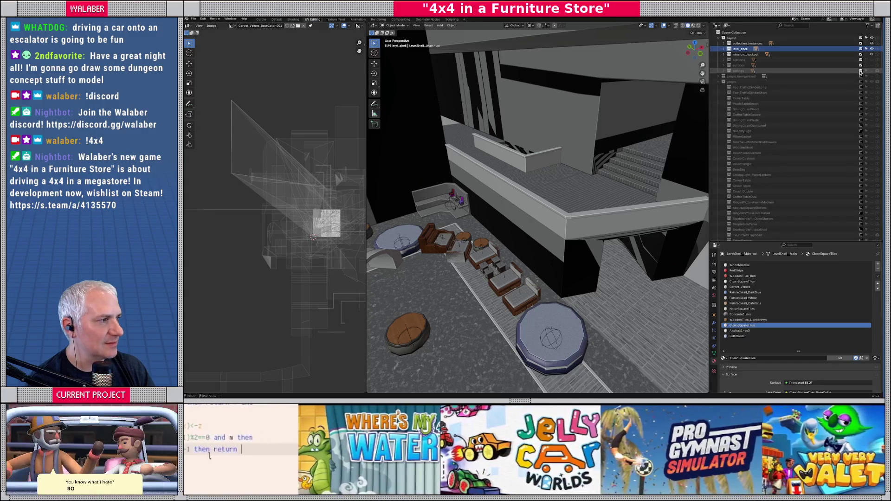
click(860, 71)
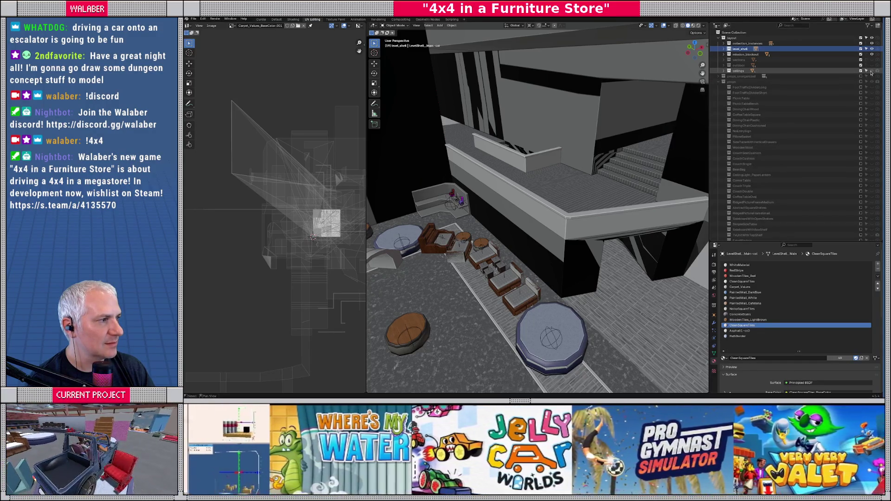
click(860, 49)
click(860, 49)
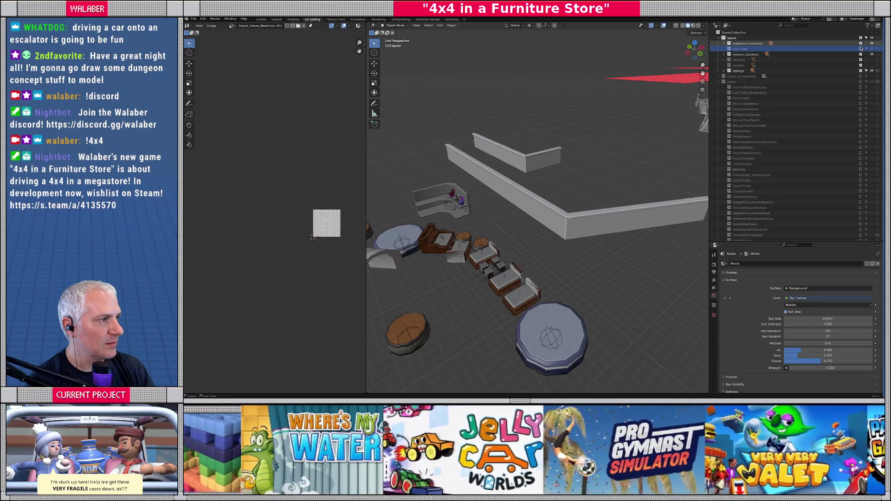
click(860, 37)
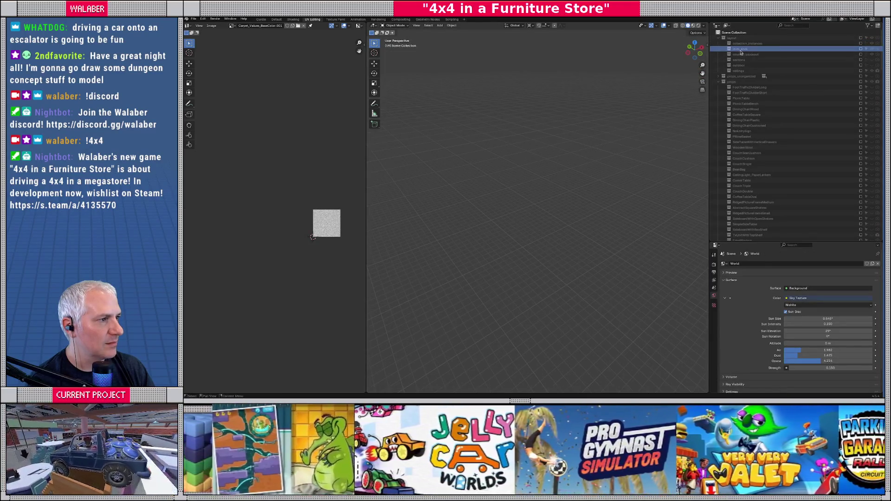
click(860, 38)
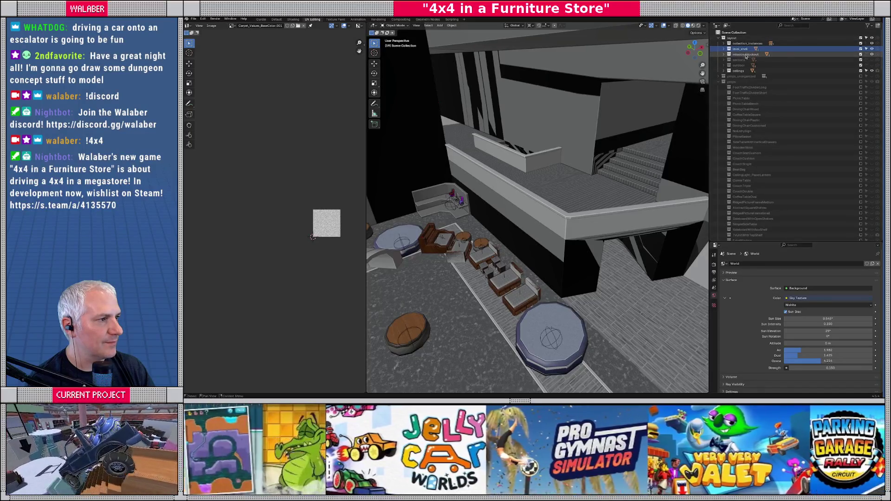
Hide mission_blockout, level_shell and collection_instances, then select and frame the ceilings collection
click(872, 54)
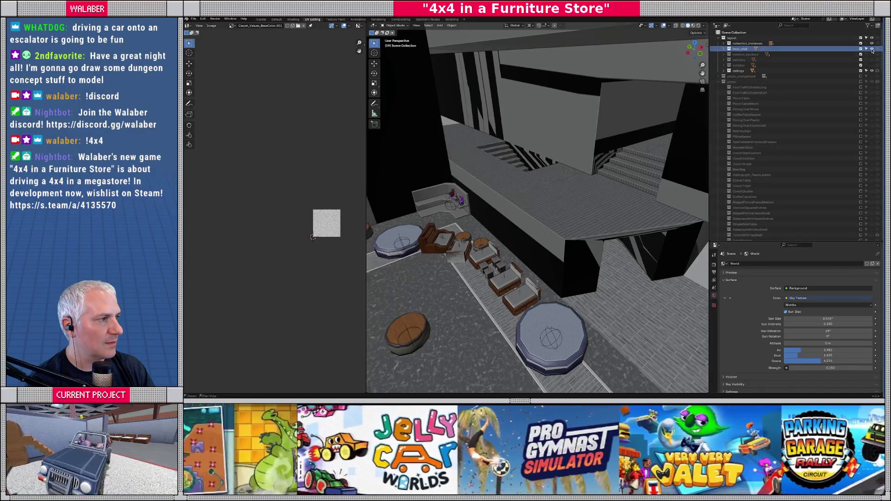
click(871, 49)
click(872, 43)
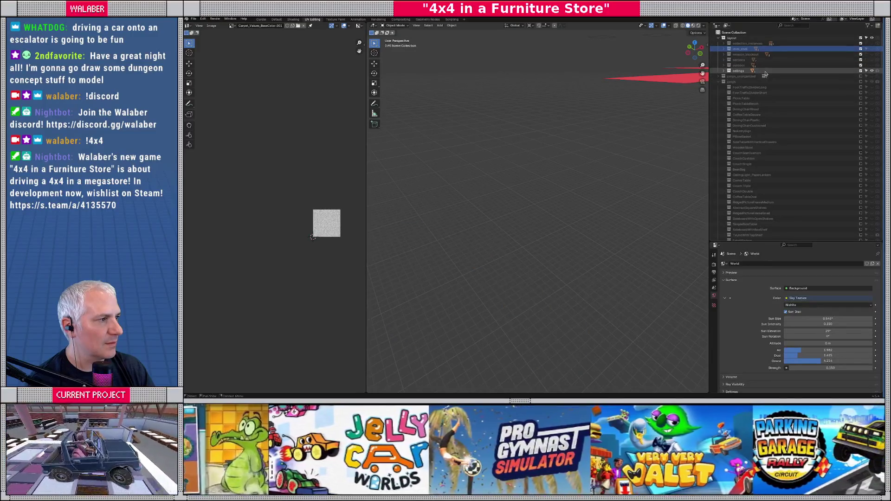
click(736, 71)
key(KP_Decimal)
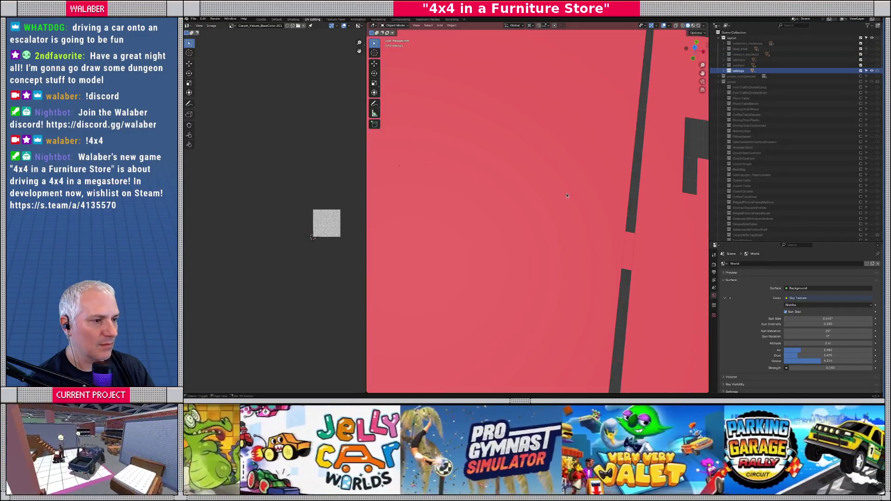
In Edit Mode, select all faces of the shipping dock ceiling strip with the junction face active
click(526, 135)
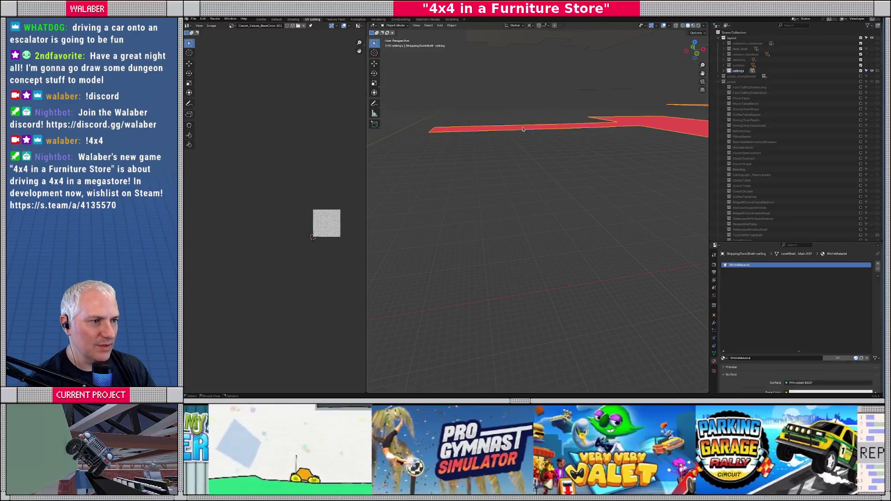
key(Tab)
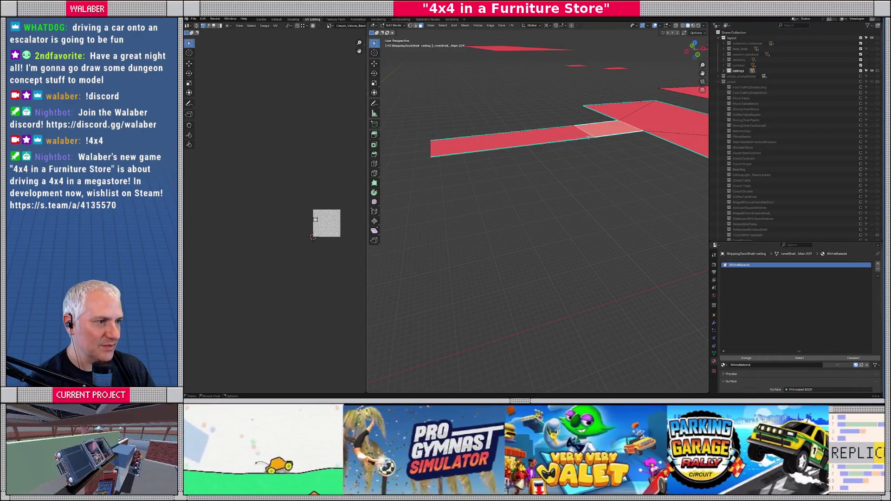
click(608, 127)
key(ctrl+l)
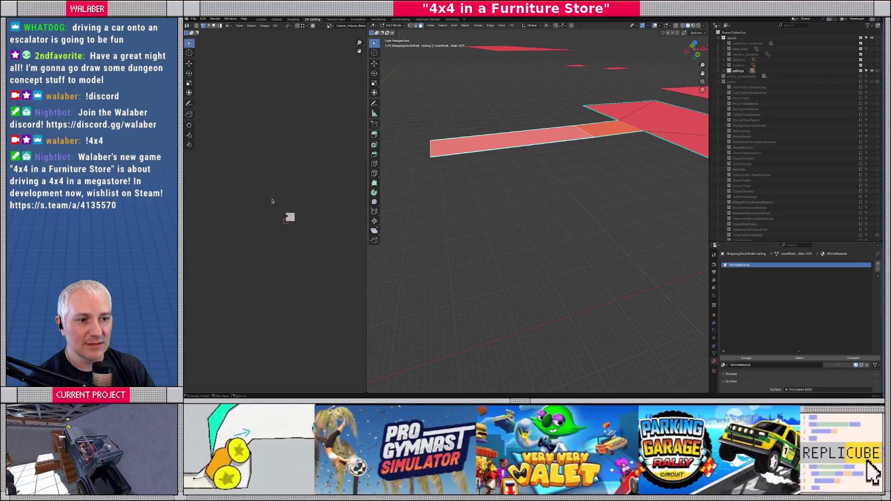
drag(288, 215, 315, 222)
key(l)
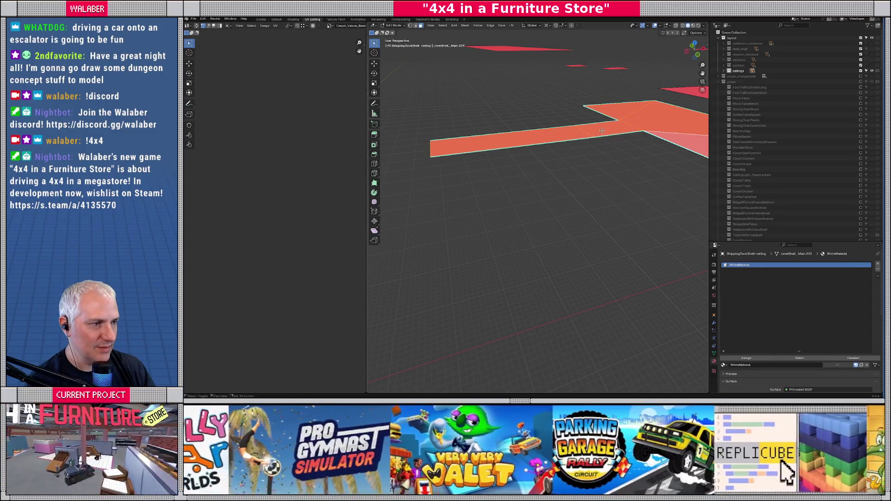
click(602, 130)
shift+click(559, 138)
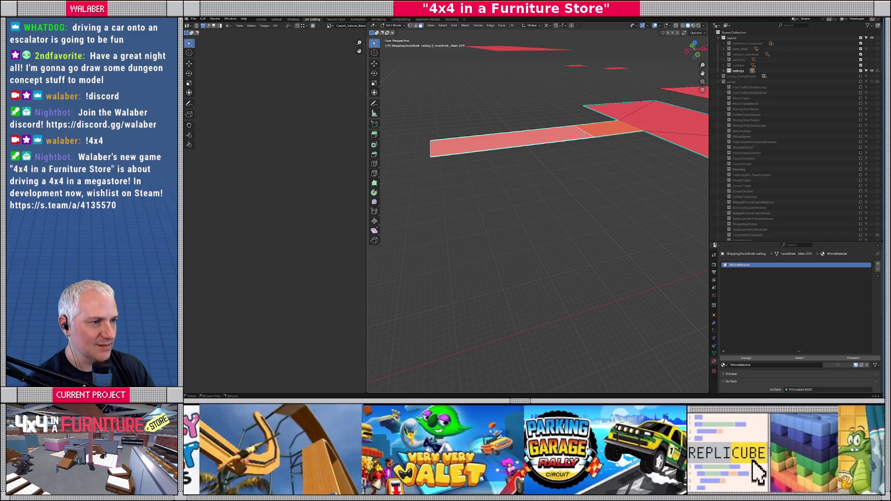
key(l)
Unwrap the strip with Follow Active Quads, then return to Object Mode and deselect
key(u)
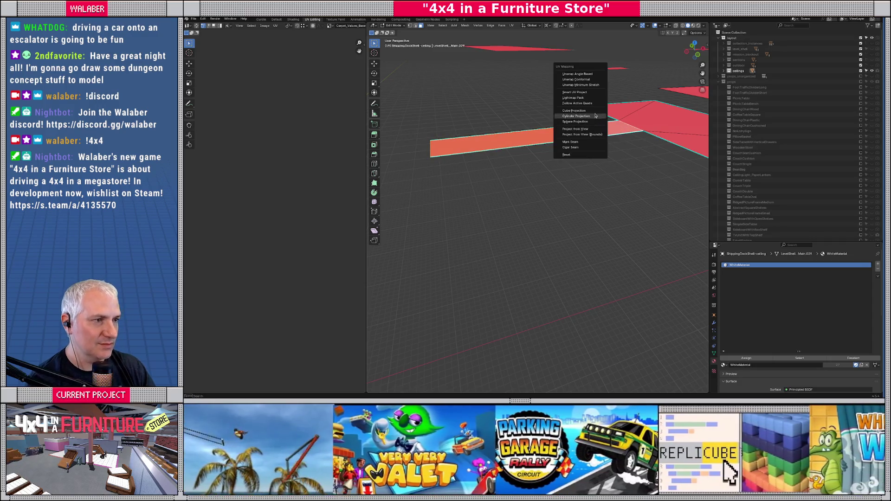
click(577, 103)
click(575, 114)
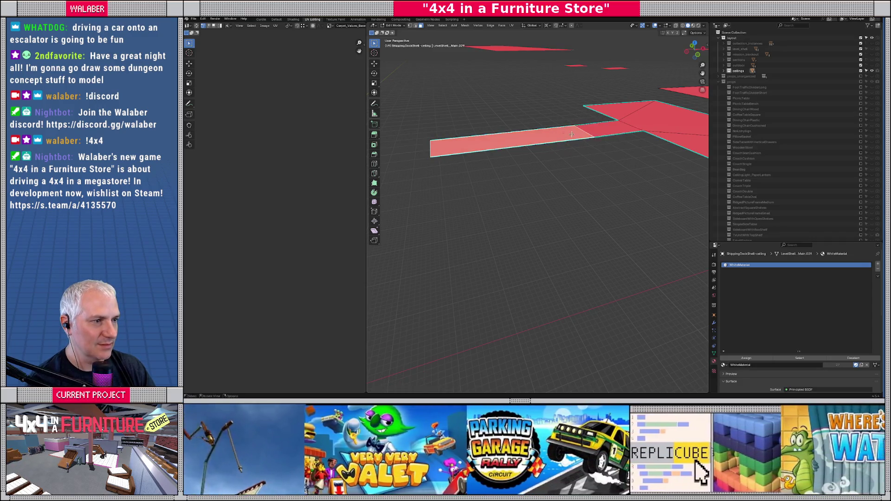
shift+click(635, 112)
shift+click(668, 133)
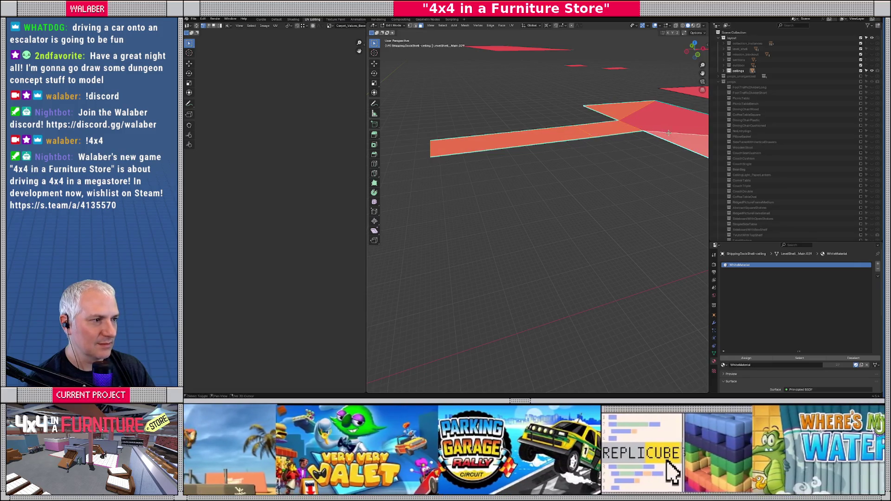
scroll(306, 226, down, 4)
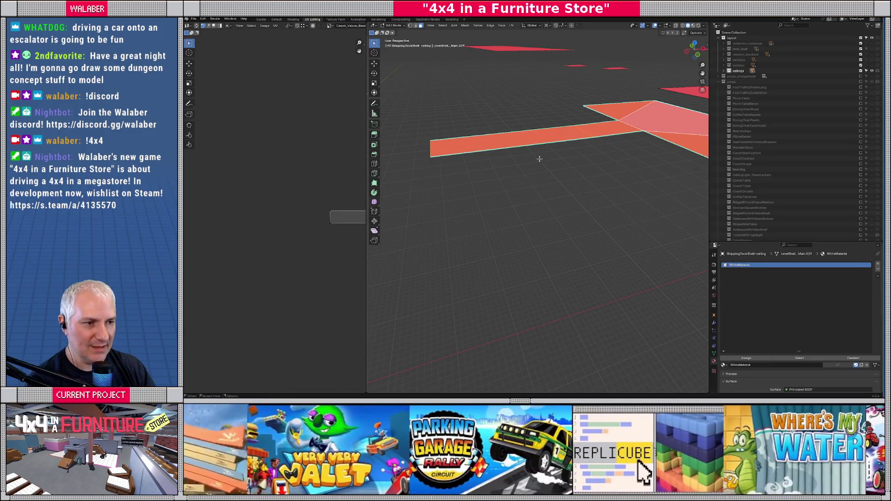
key(Tab)
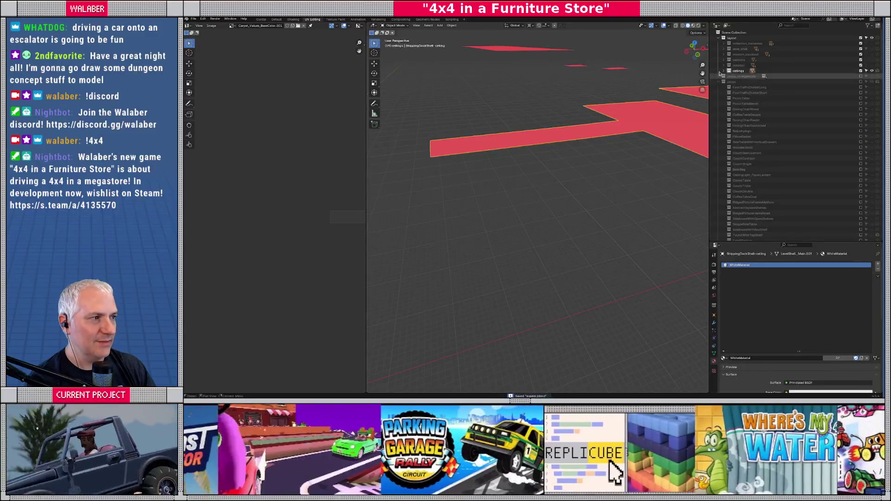
key(alt+a)
Export the ceilings as glTF 2.0 over ceilings.gltf, check Godot briefly, and return
click(193, 19)
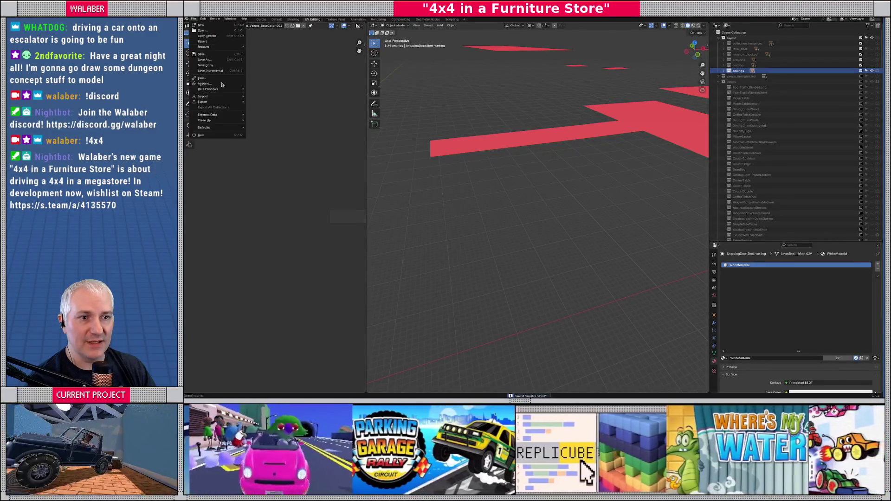
mouse_move(213, 103)
click(276, 149)
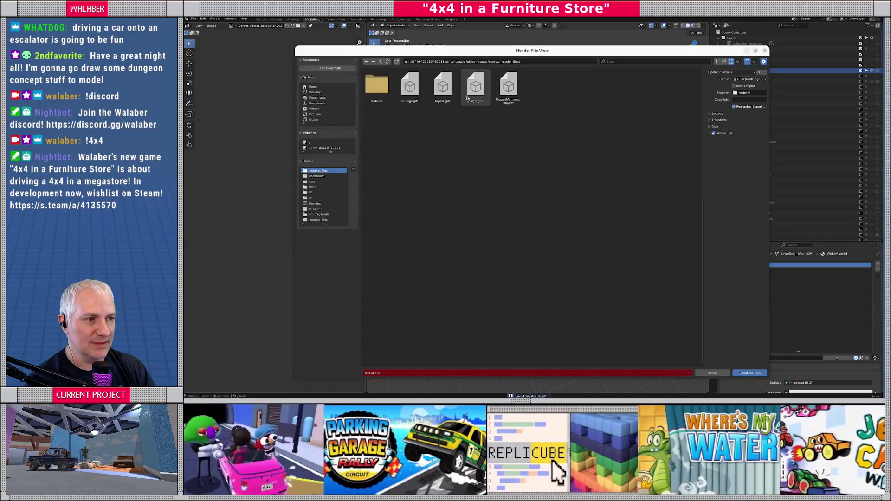
click(410, 86)
click(739, 372)
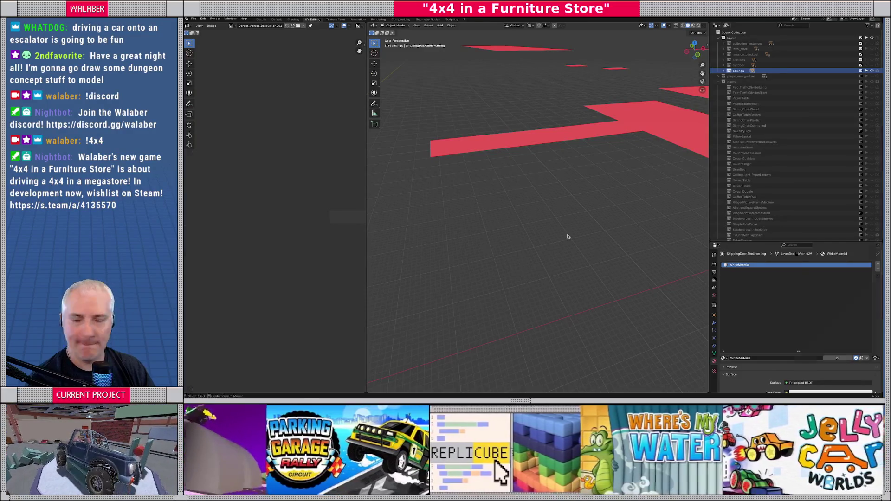
key(alt+Tab)
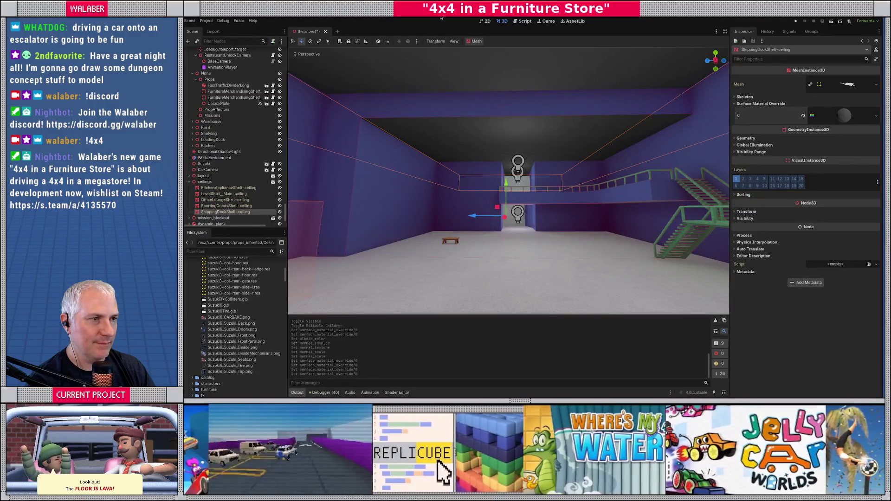
key(alt+Tab)
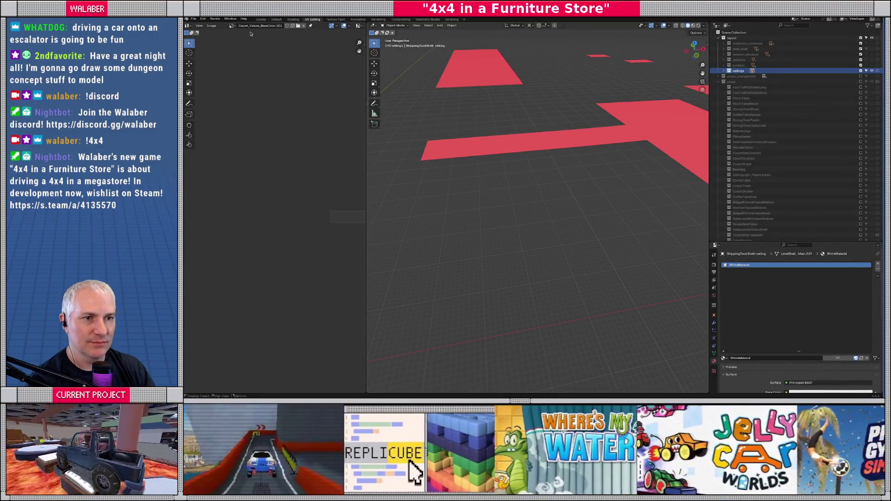
Export the ceilings glTF again and switch to Godot
click(192, 19)
mouse_move(220, 103)
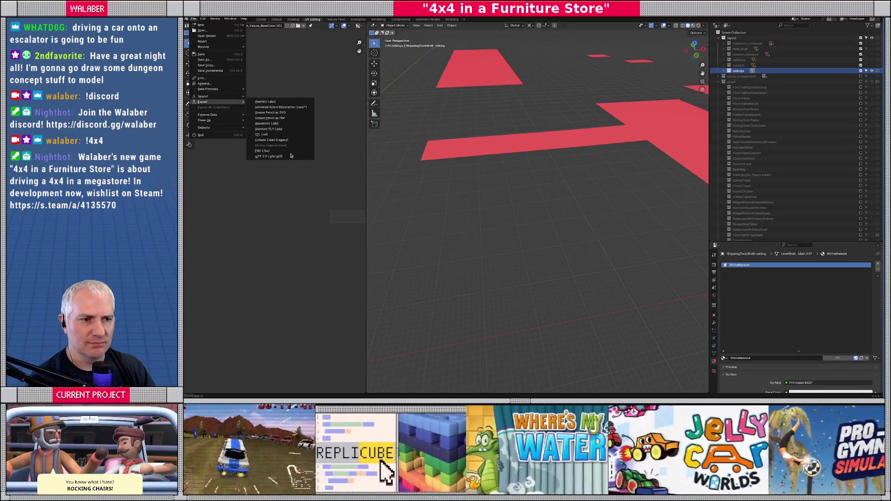
click(291, 157)
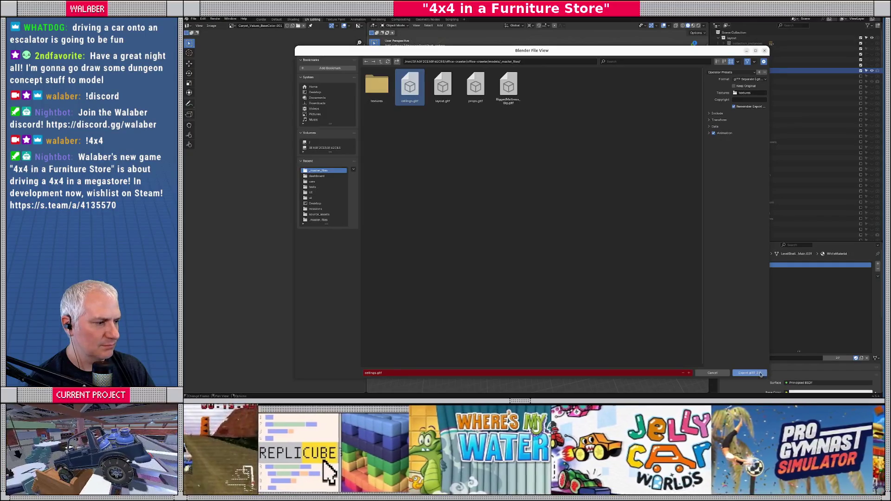
click(749, 372)
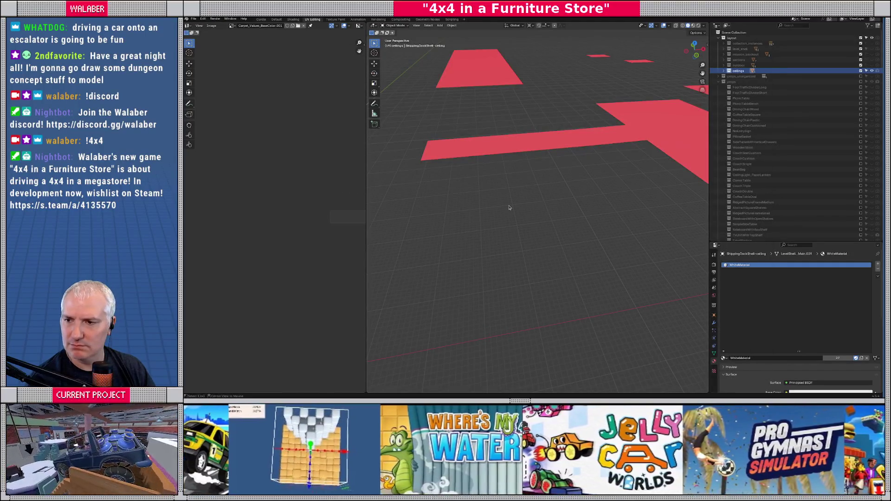
key(alt+Tab)
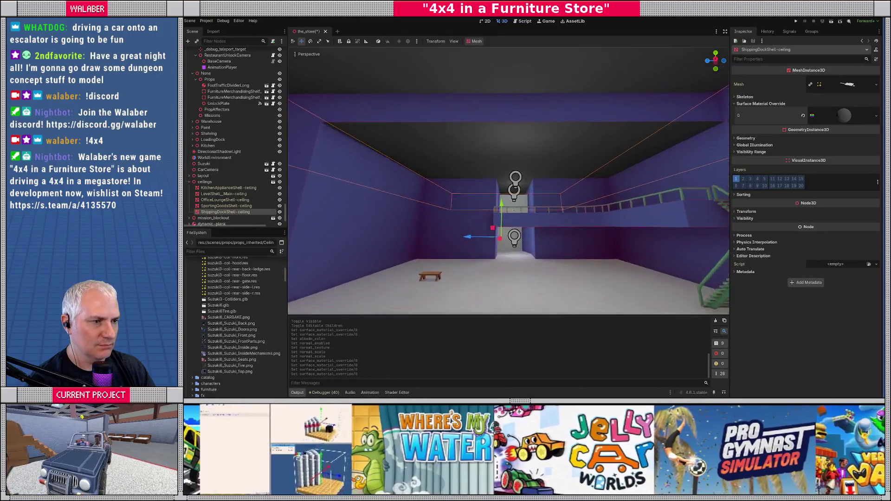
Filter the FileSystem for 'ceiling' and reimport ceilings.gltf via Advanced Import Settings, then fly around
key(w)
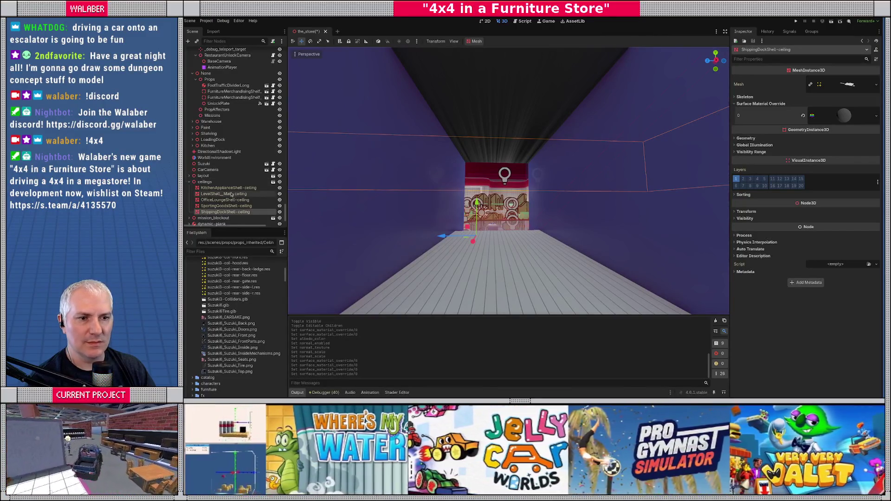
click(205, 182)
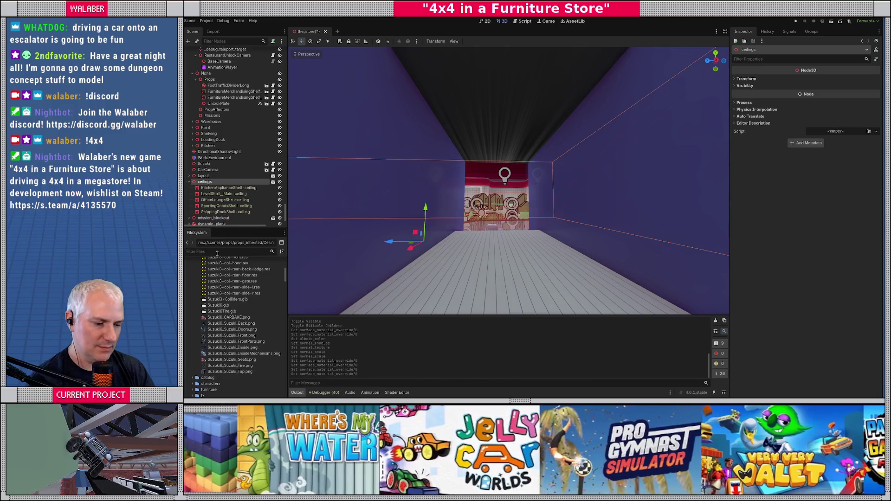
text(ceiling)
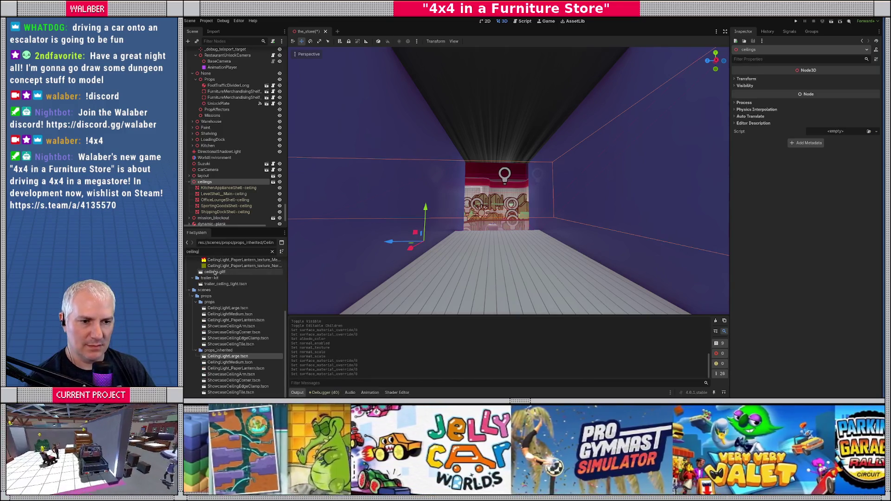
double_click(214, 271)
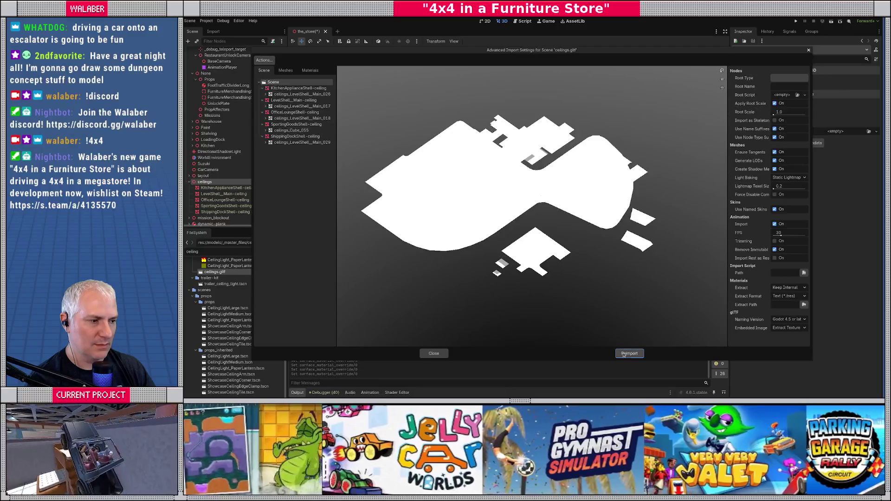
click(626, 354)
key(w)
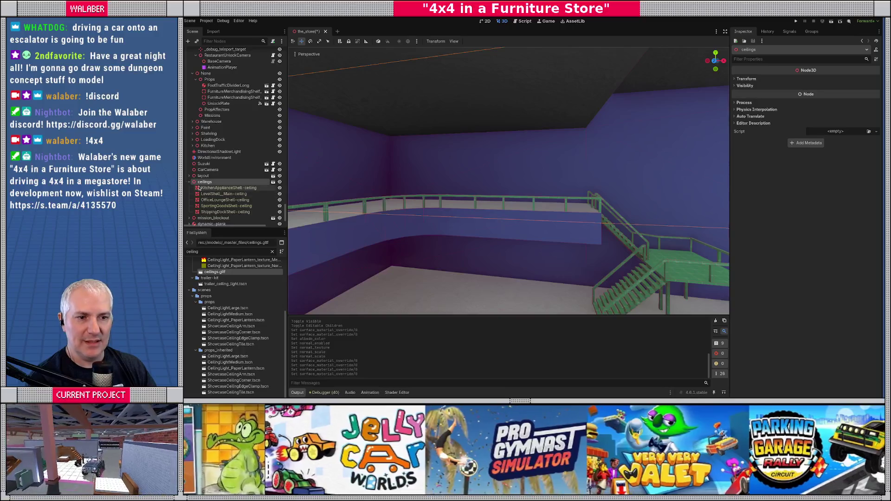
scroll(215, 205, down, 3)
Select StoreLightingV1 and bake the store's lightmaps
click(212, 217)
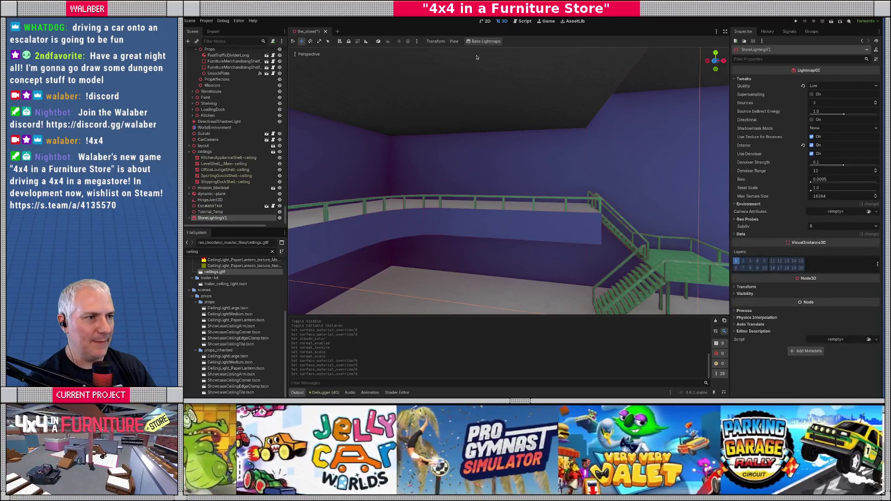
click(486, 41)
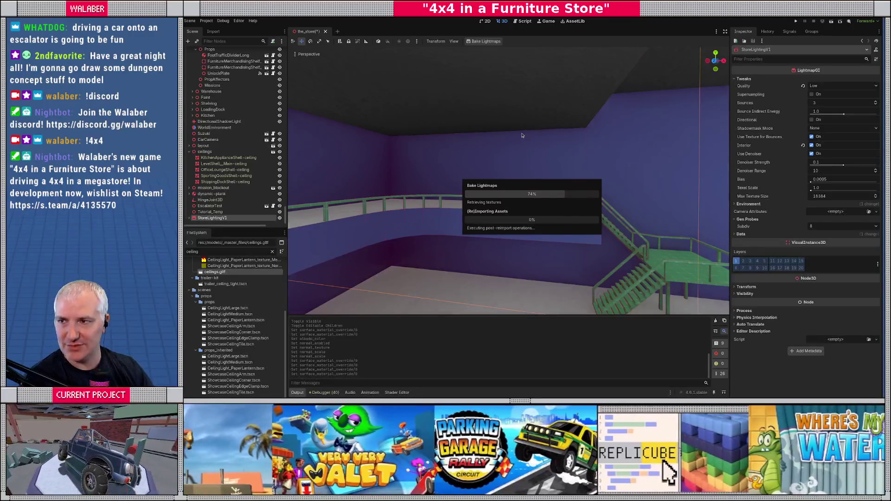
key(w)
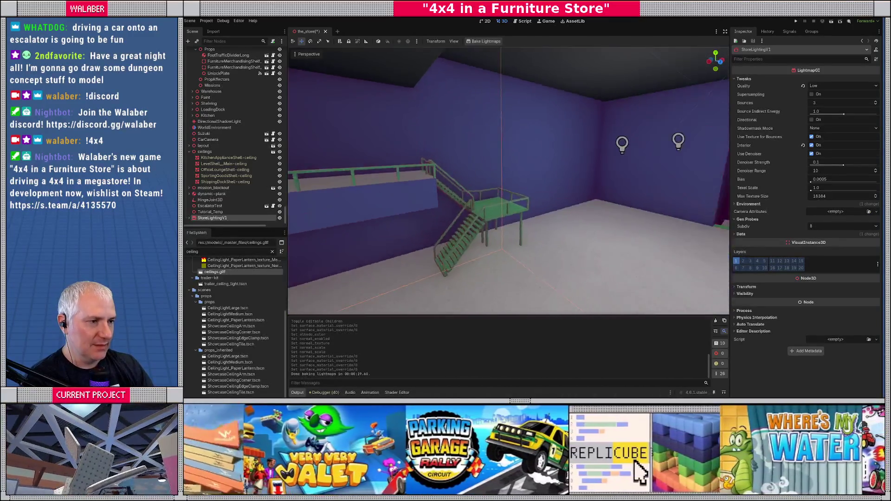
key(w)
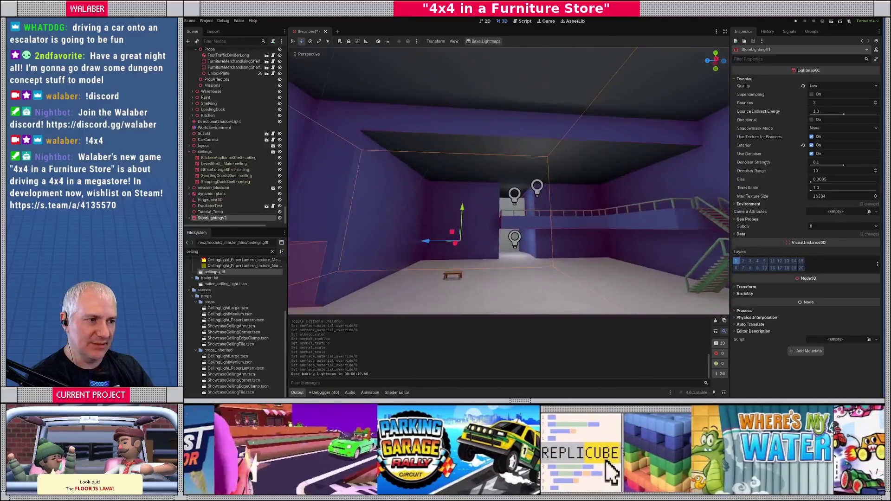
key(s)
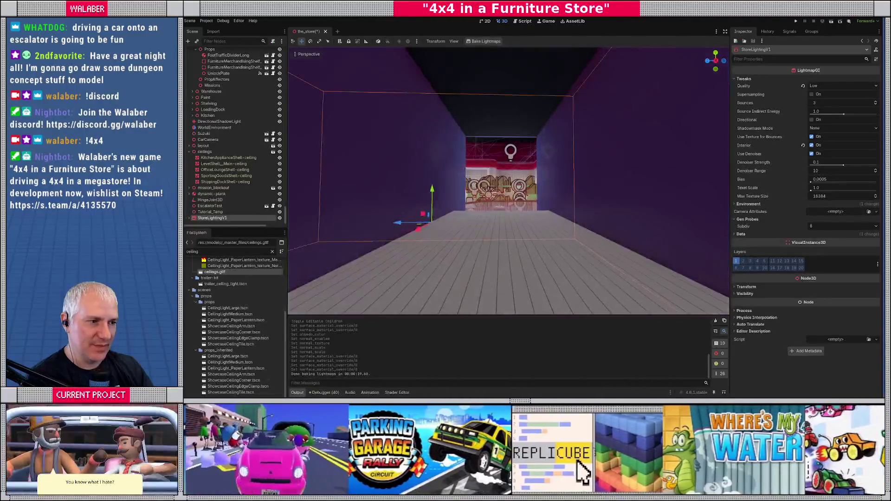
key(w)
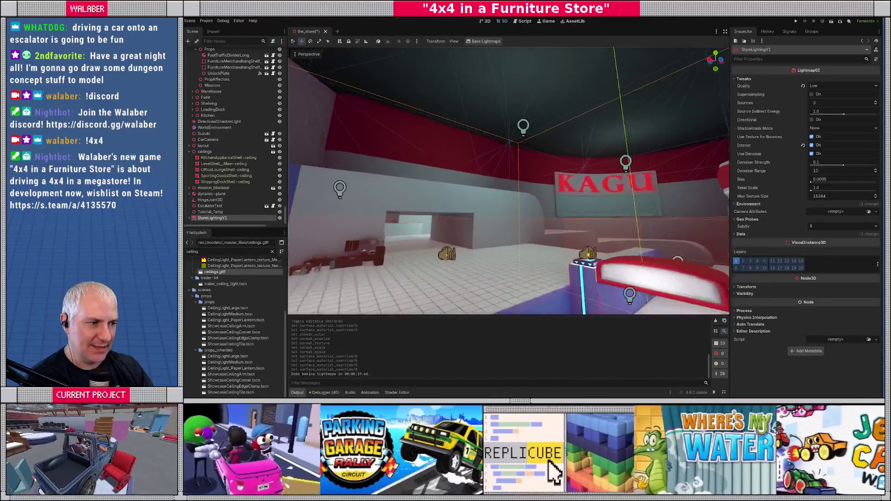
key(w)
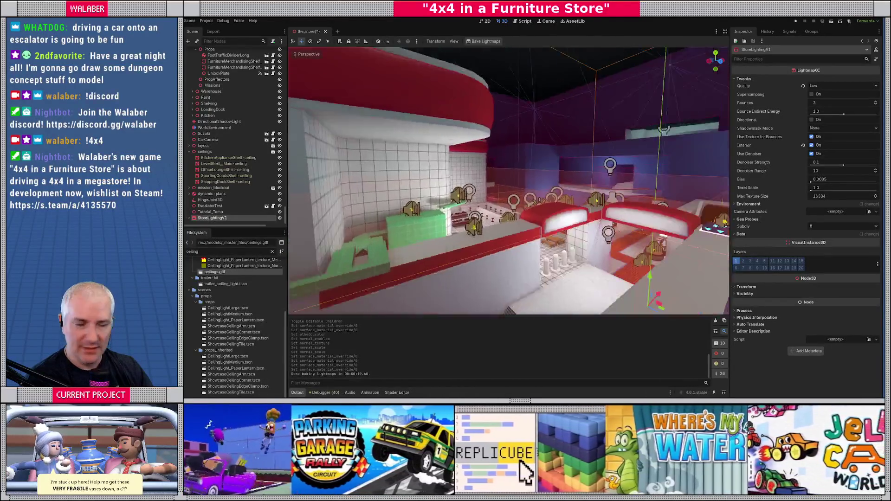
key(w)
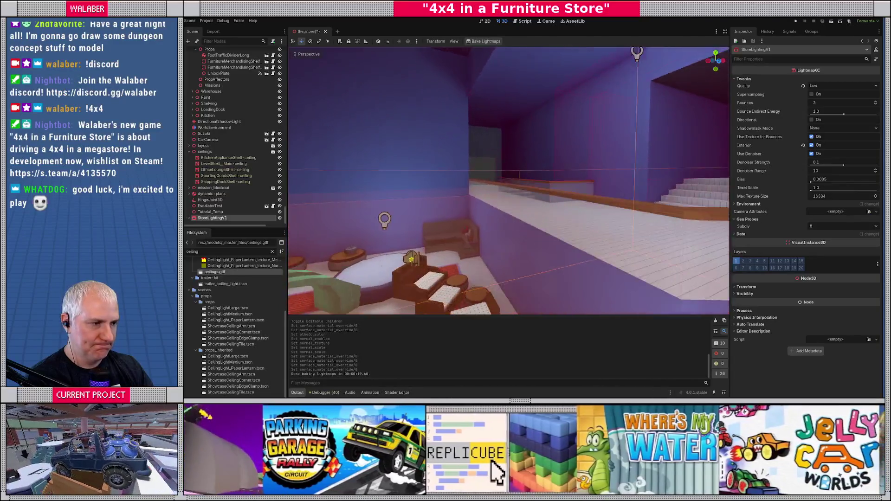
key(w)
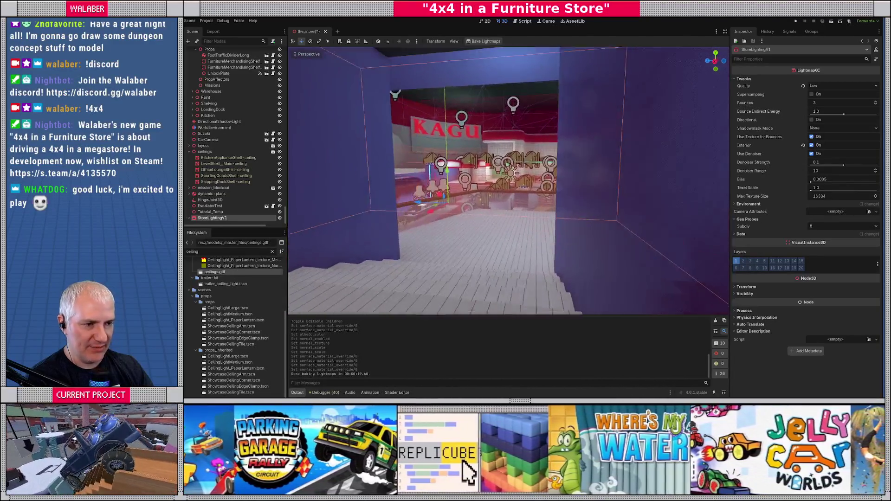
key(w)
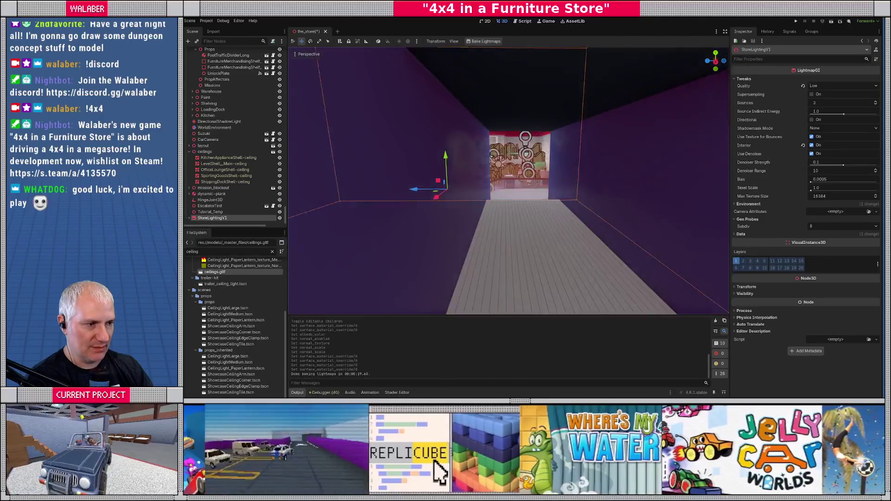
key(w)
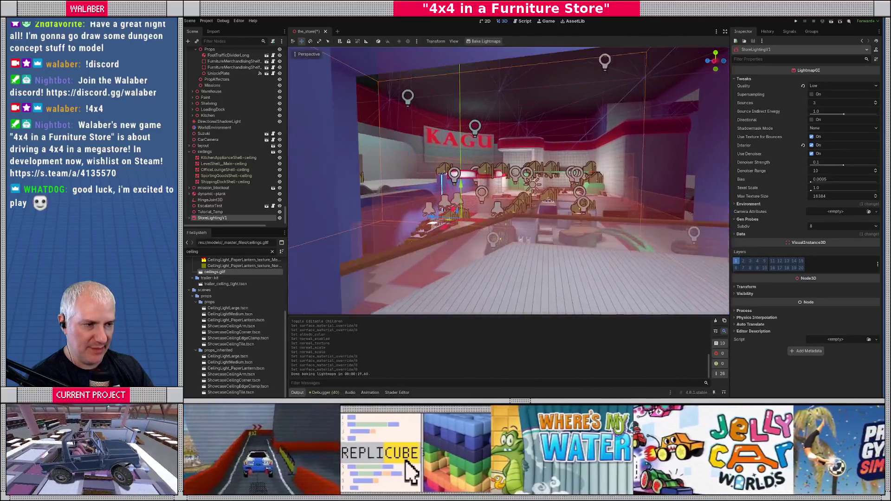
key(w)
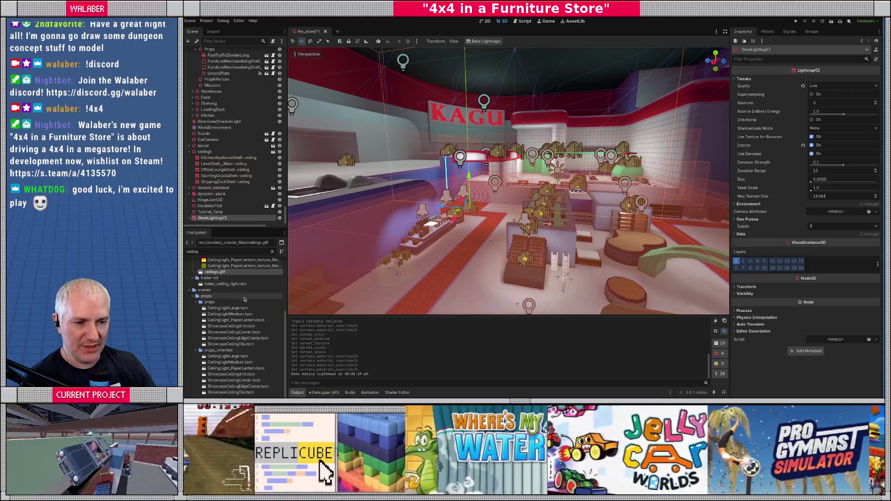
Clear the 'ceil' filter, collapse _master_files, cars, models and scenes folders, and save the_store
drag(285, 311, 285, 266)
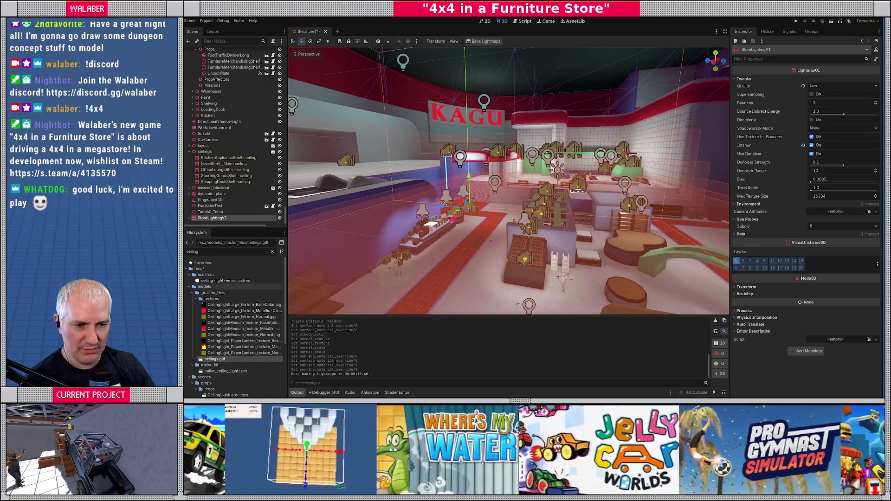
click(272, 252)
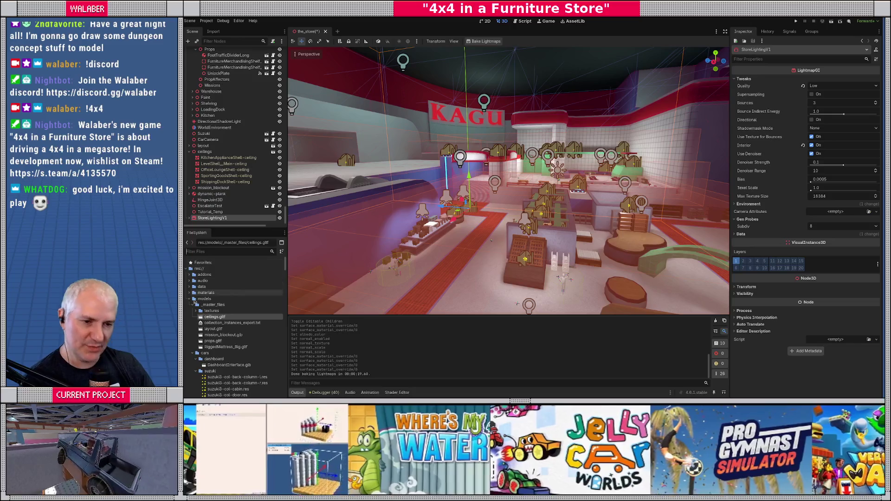
click(191, 305)
click(193, 311)
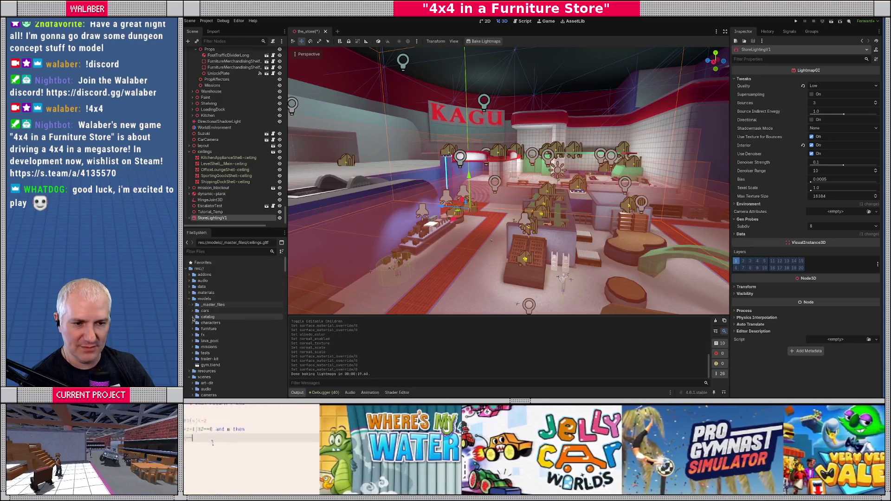
click(190, 298)
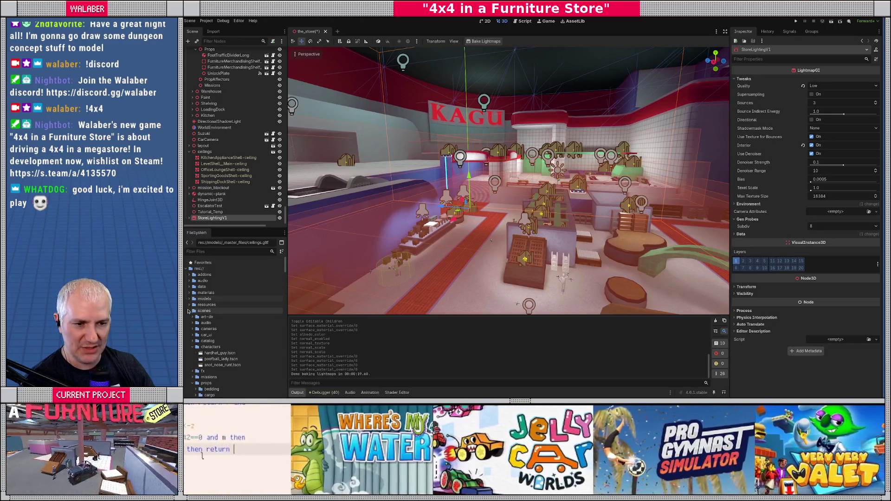
click(190, 310)
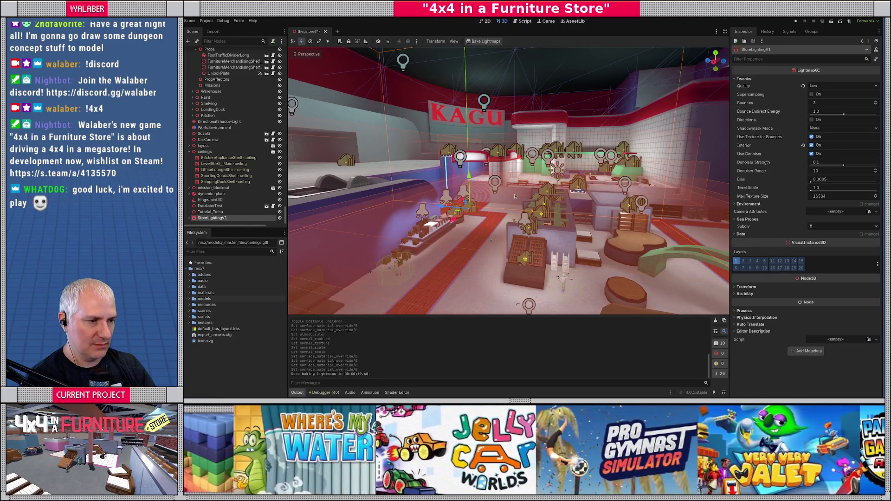
key(ctrl+s)
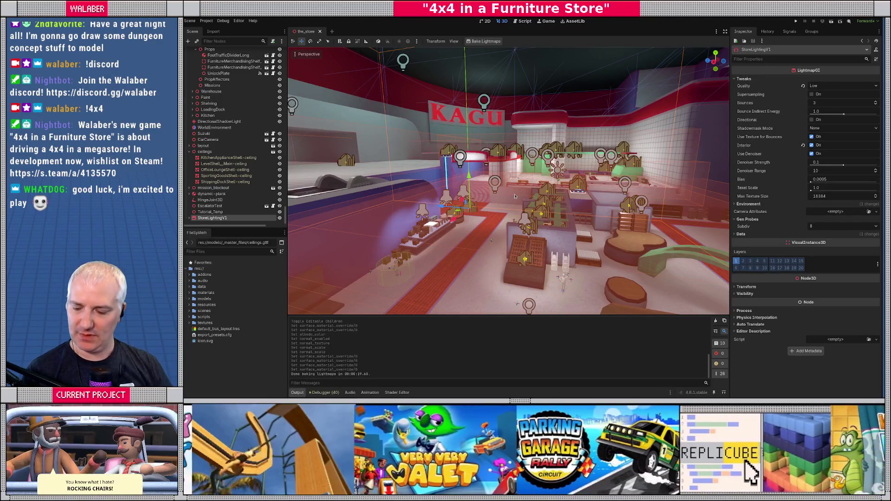
Show WorldEnvironment's settings and fly through the baked store's KAGU area, kitchen and tiled corridor
click(209, 128)
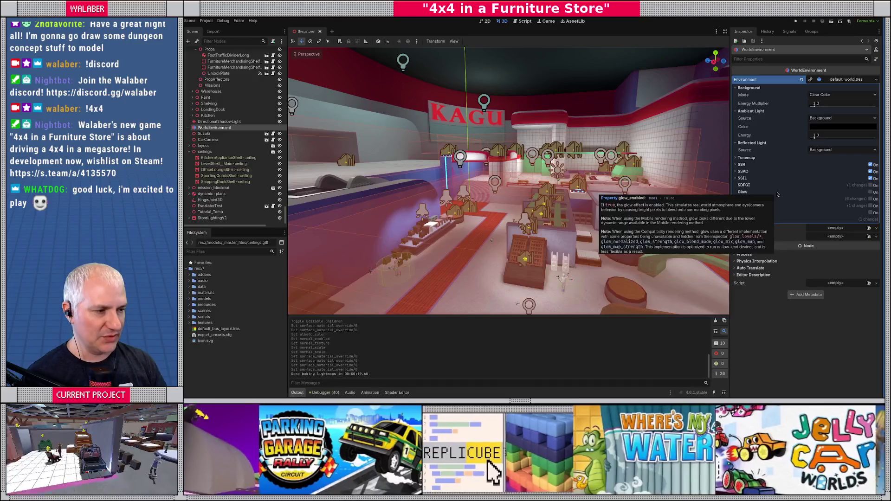
key(w)
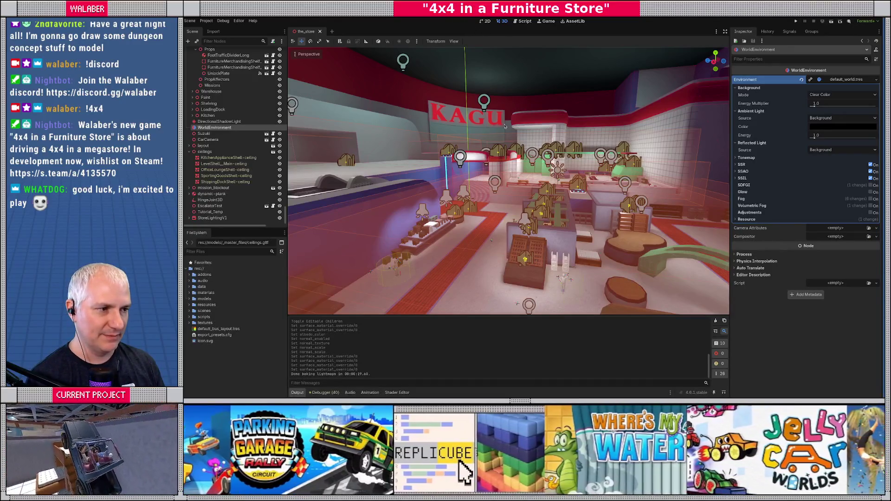
key(w)
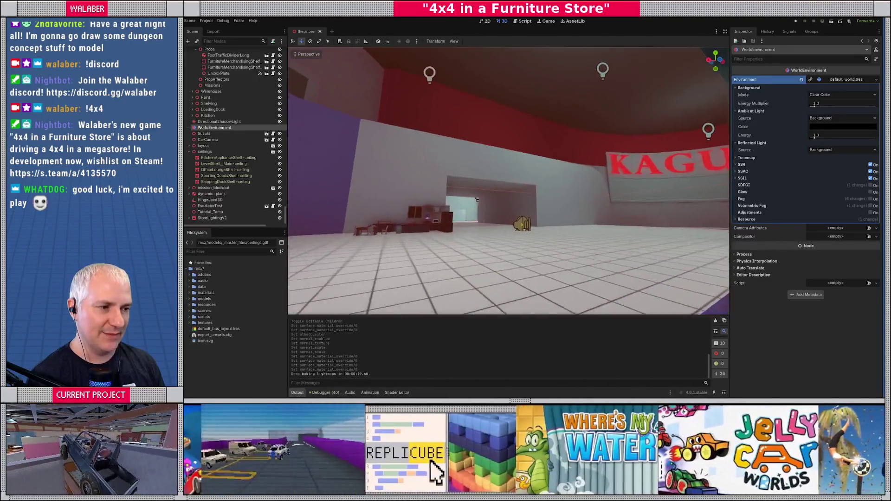
key(w)
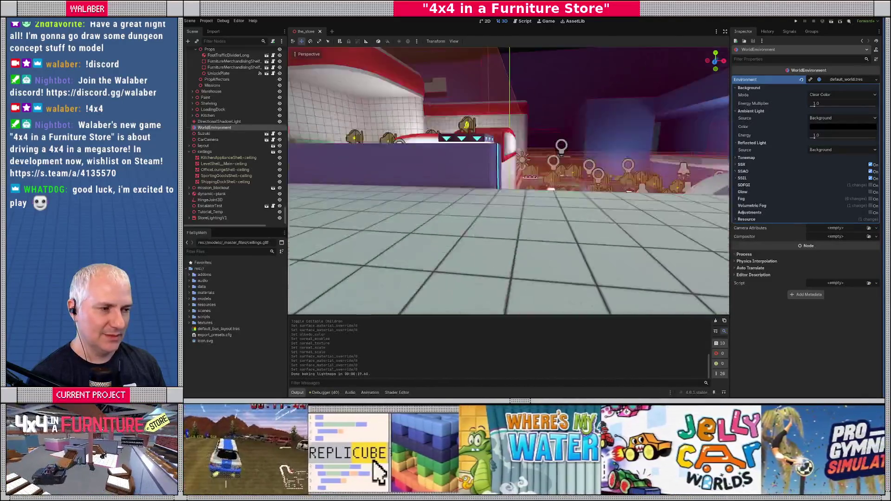
key(w)
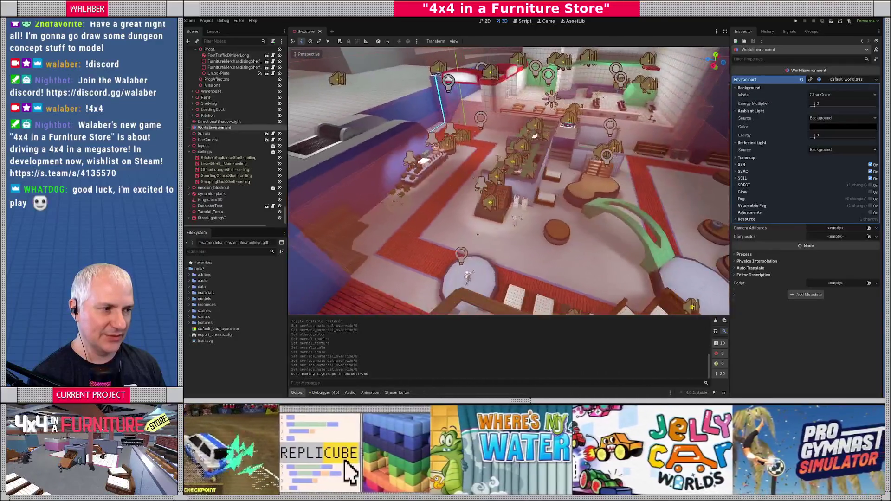
key(w)
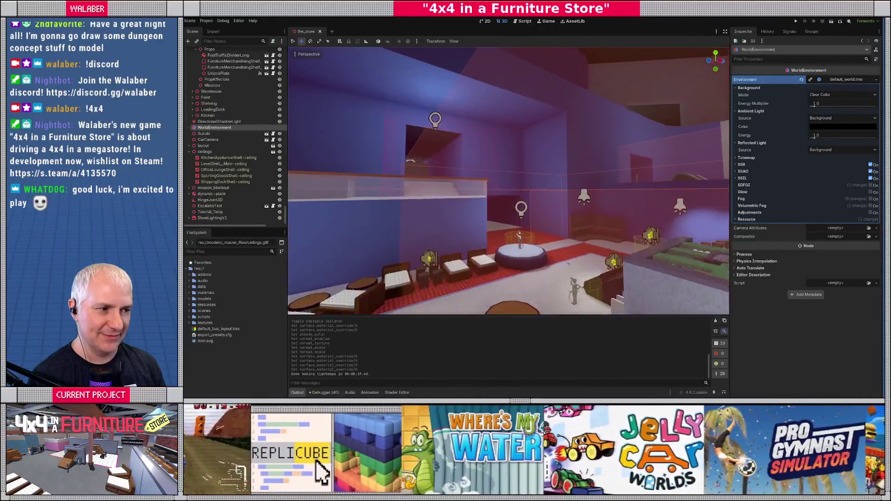
key(w)
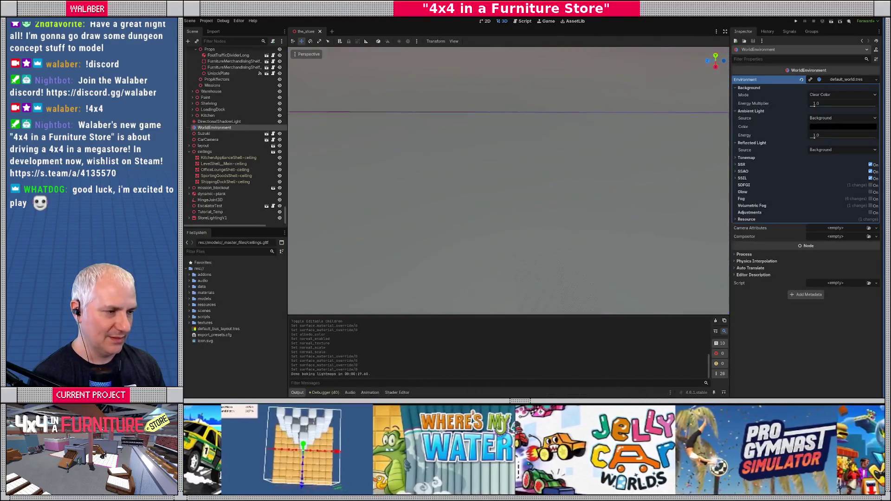
key(w)
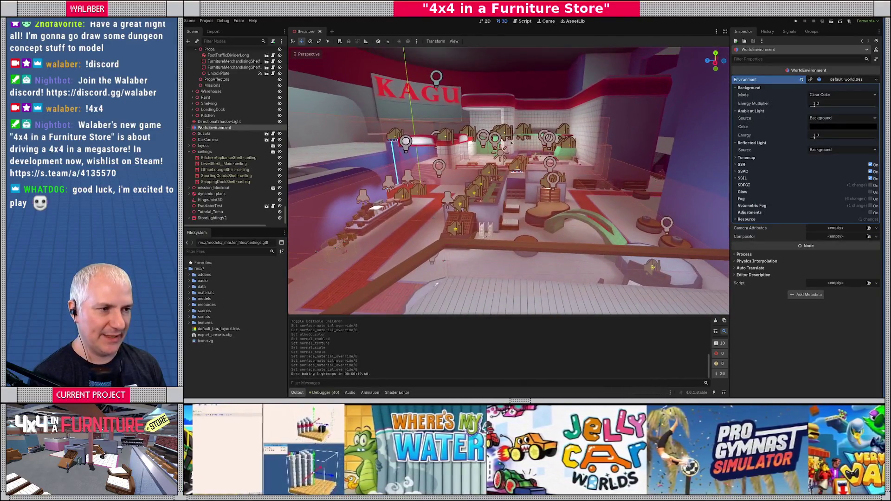